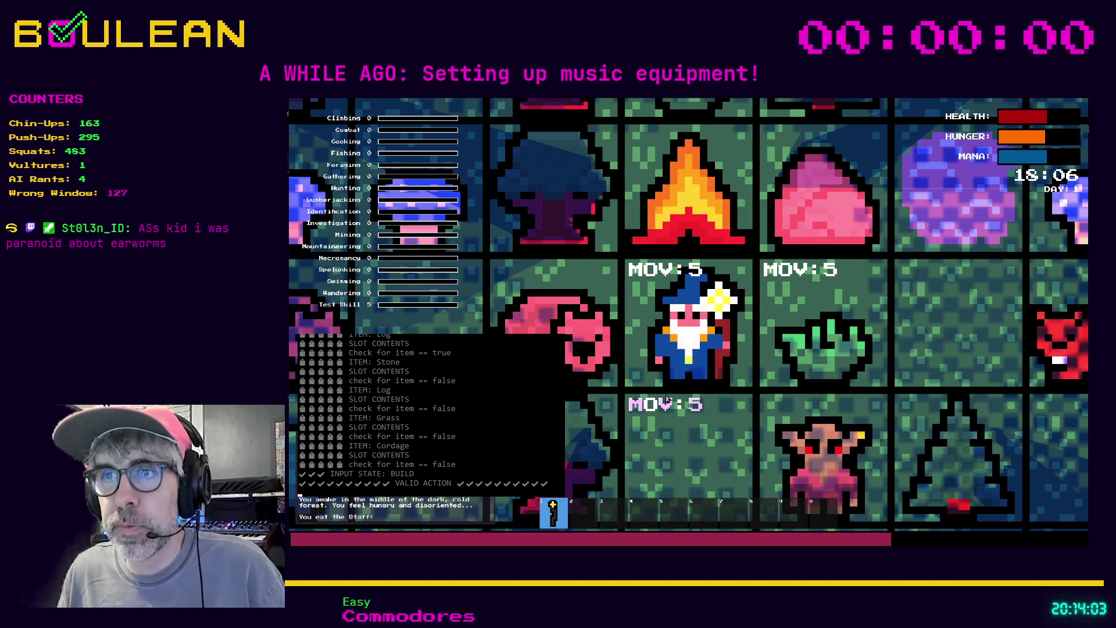
# Step: Stop the running game with F8 so grid_object.gd shows in the script editor again
pyautogui.press('F8')
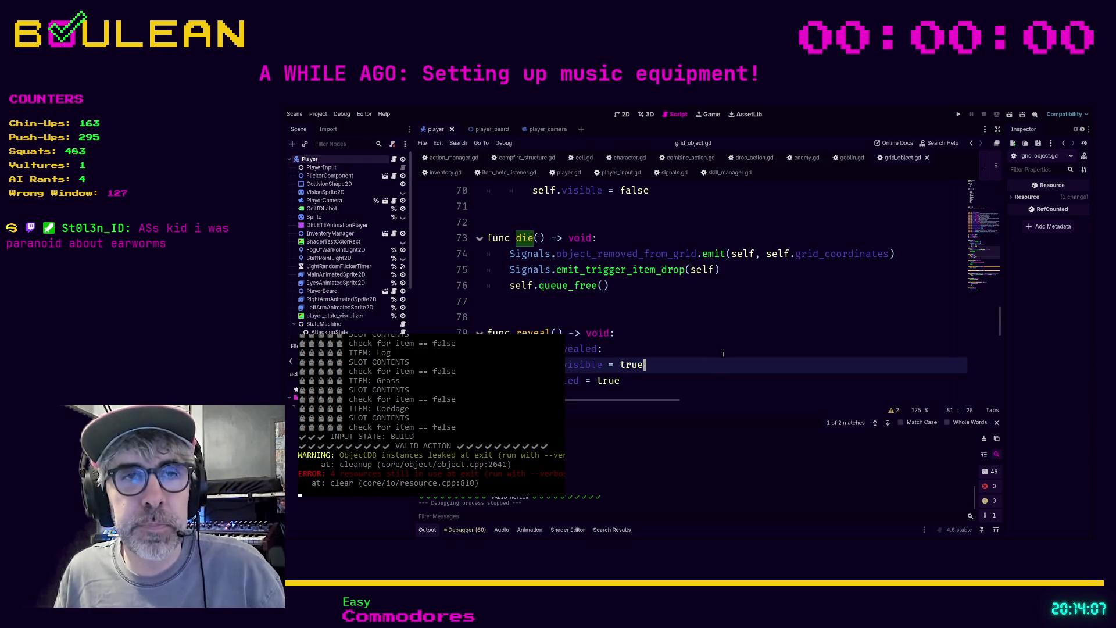
pyautogui.scroll(-3, 715, 357)
pyautogui.click(629, 378)
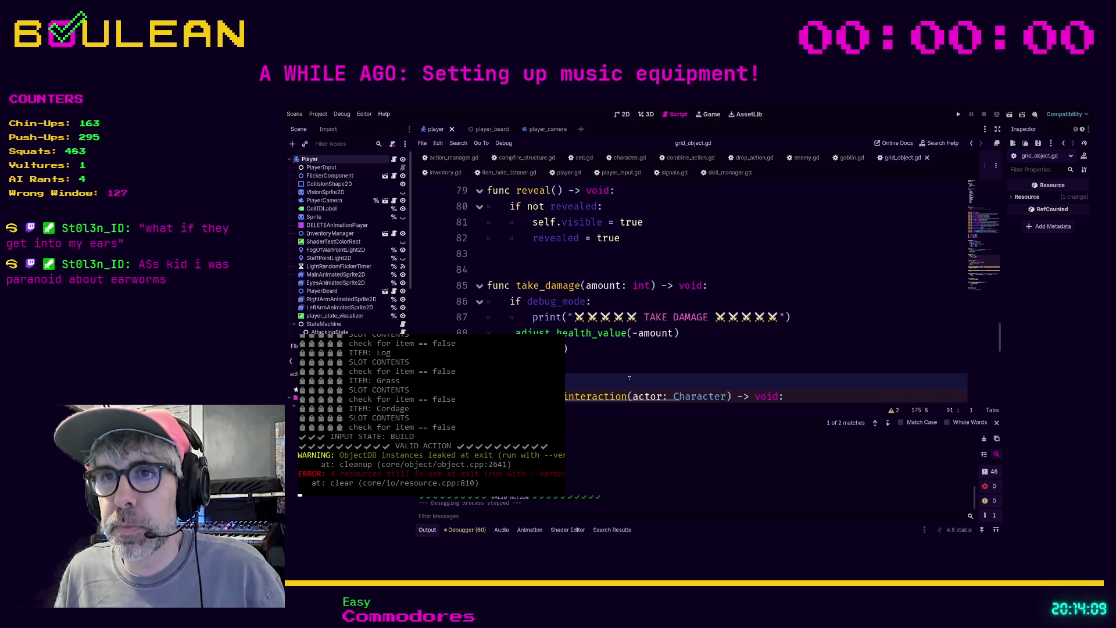
pyautogui.scroll(-2, 650, 362)
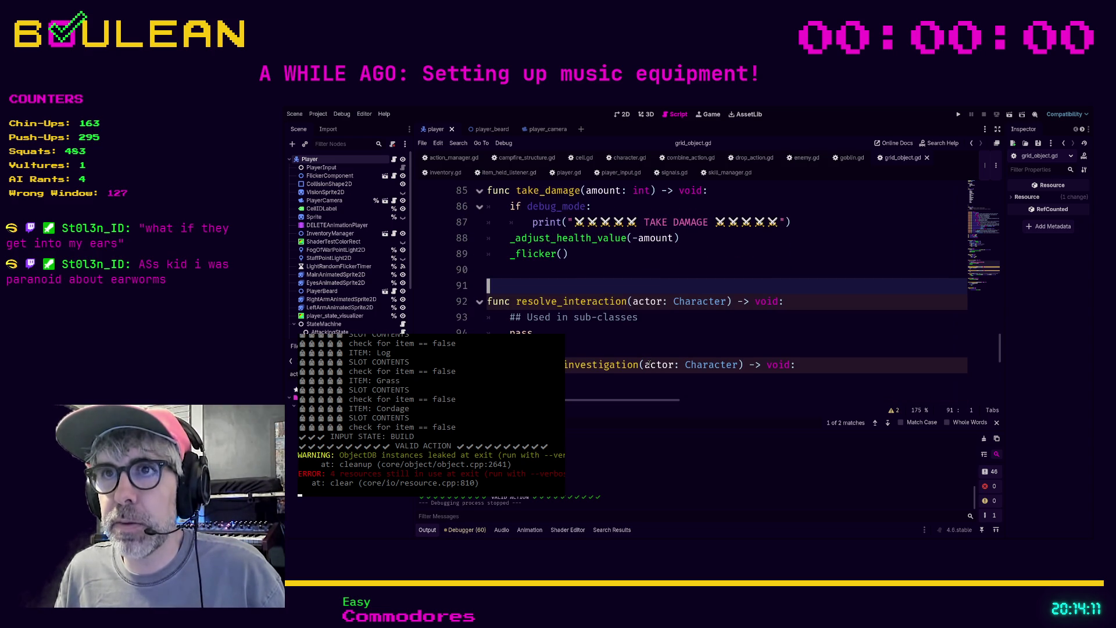
pyautogui.click(605, 350)
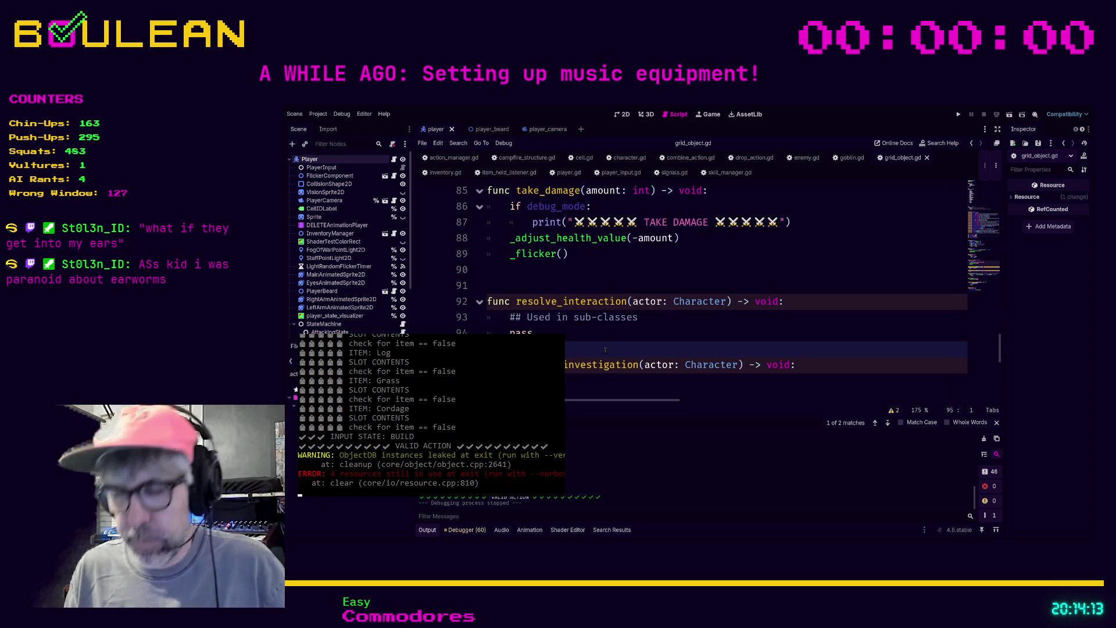
pyautogui.press('Return')
pyautogui.click(558, 269)
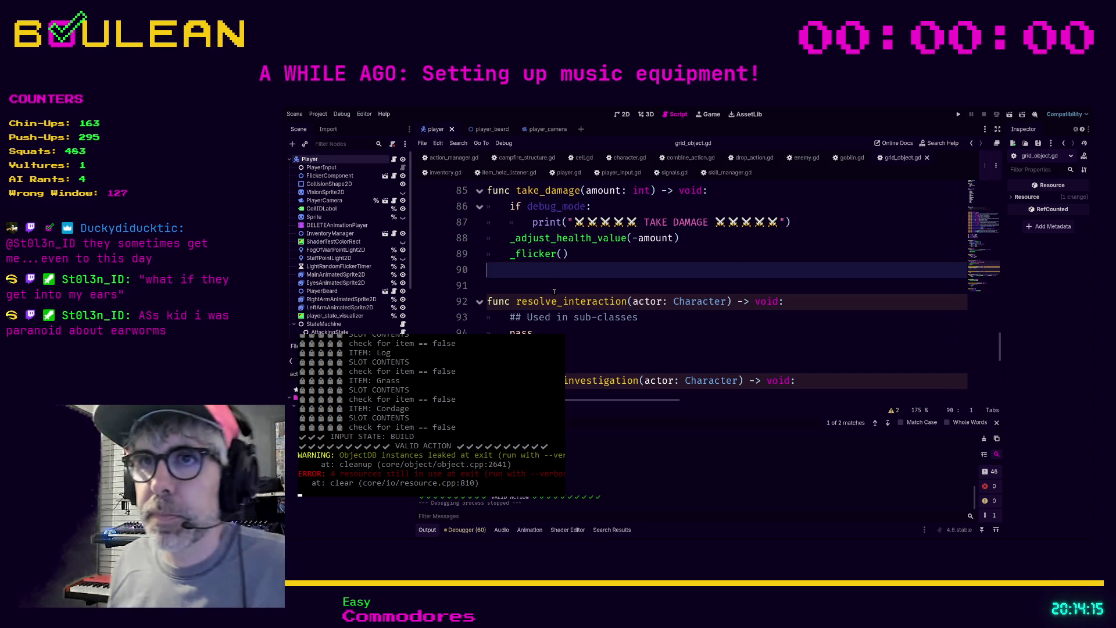
pyautogui.hotkey('ctrl', 'z')
pyautogui.scroll(2, 621, 342)
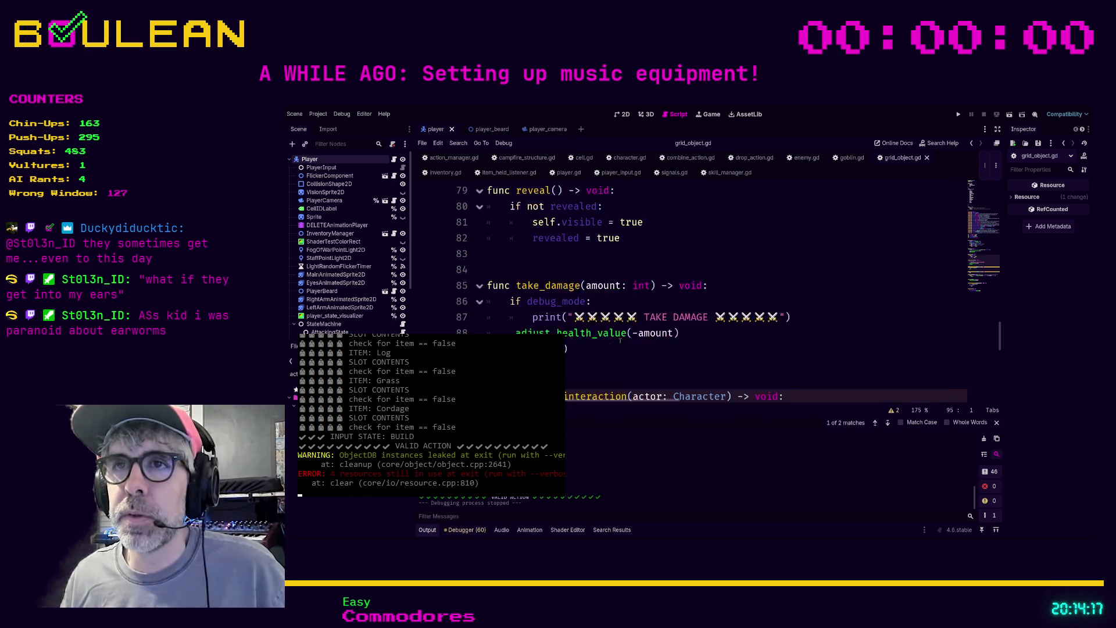
pyautogui.scroll(8, 621, 342)
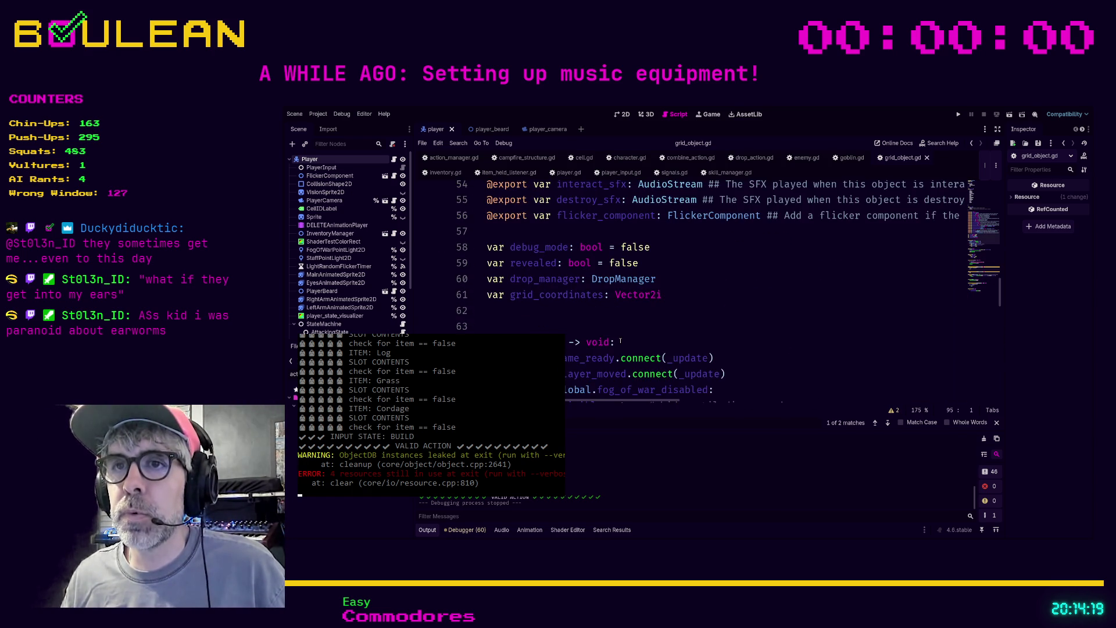
pyautogui.scroll(-5, 621, 342)
pyautogui.scroll(4, 621, 341)
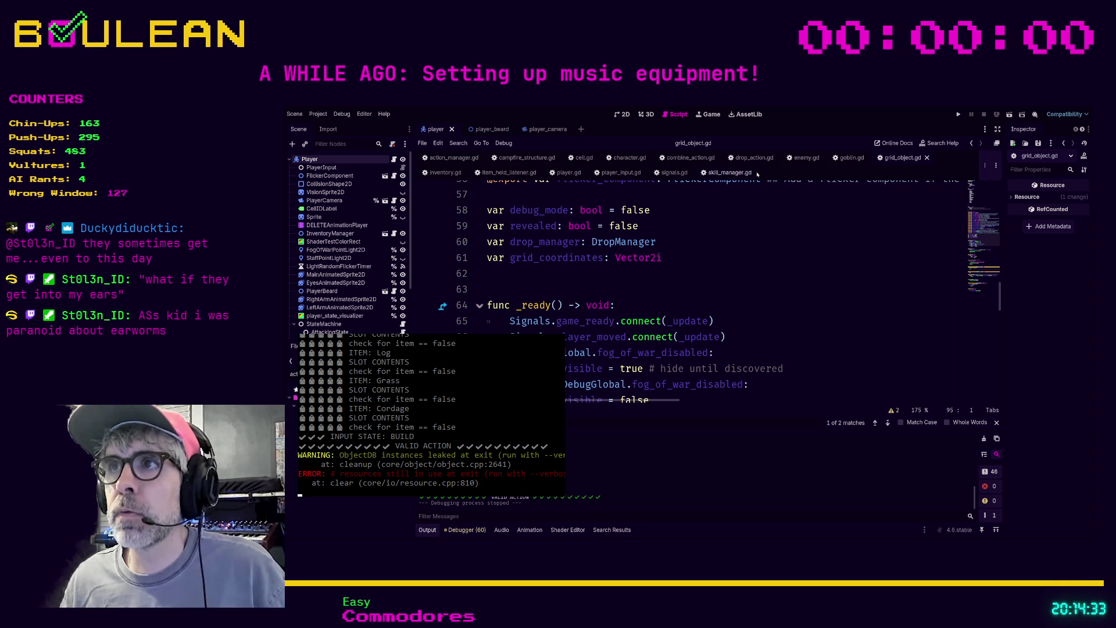
pyautogui.click(851, 160)
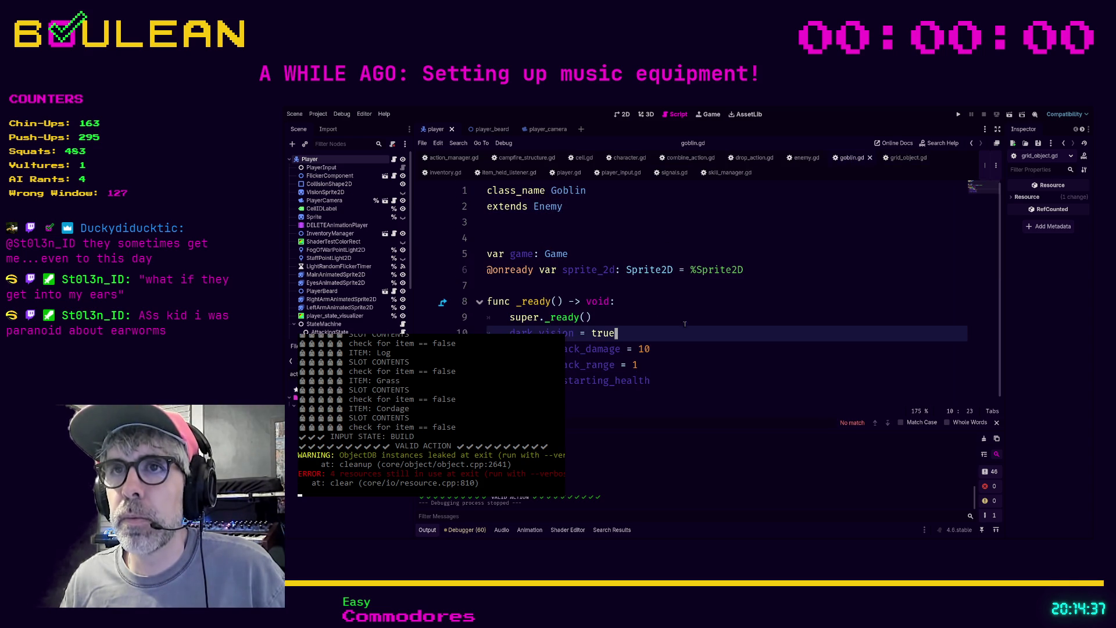
# Step: Open enemy.gd, the Enemy class goblin.gd extends, and move past die()
pyautogui.keyDown('ctrl'); pyautogui.click(548, 210); pyautogui.keyUp('ctrl')
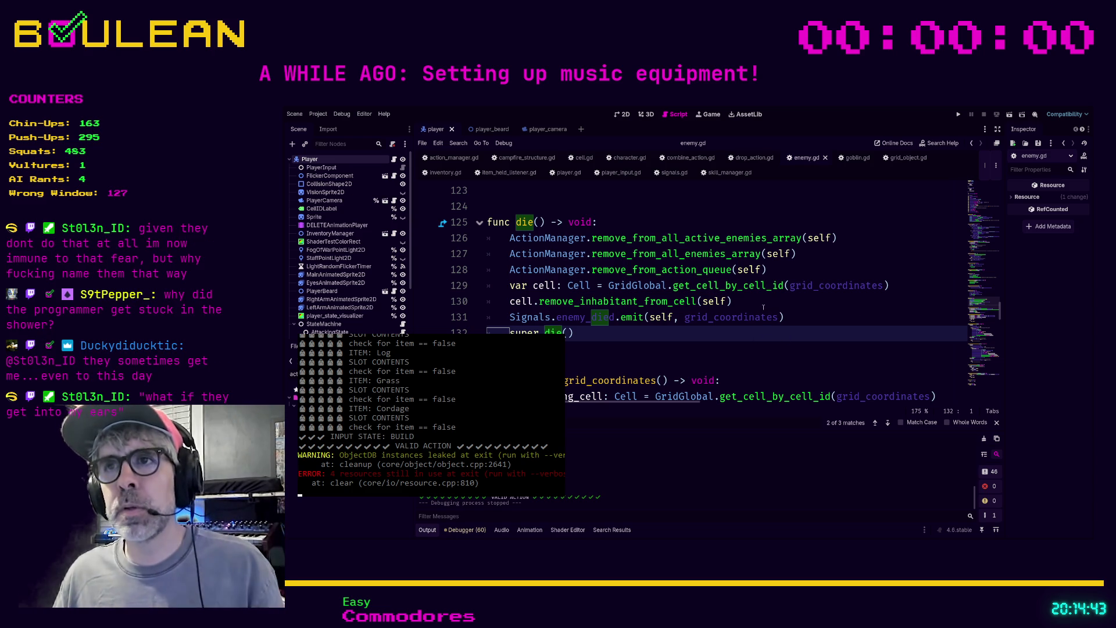
pyautogui.press('Down')
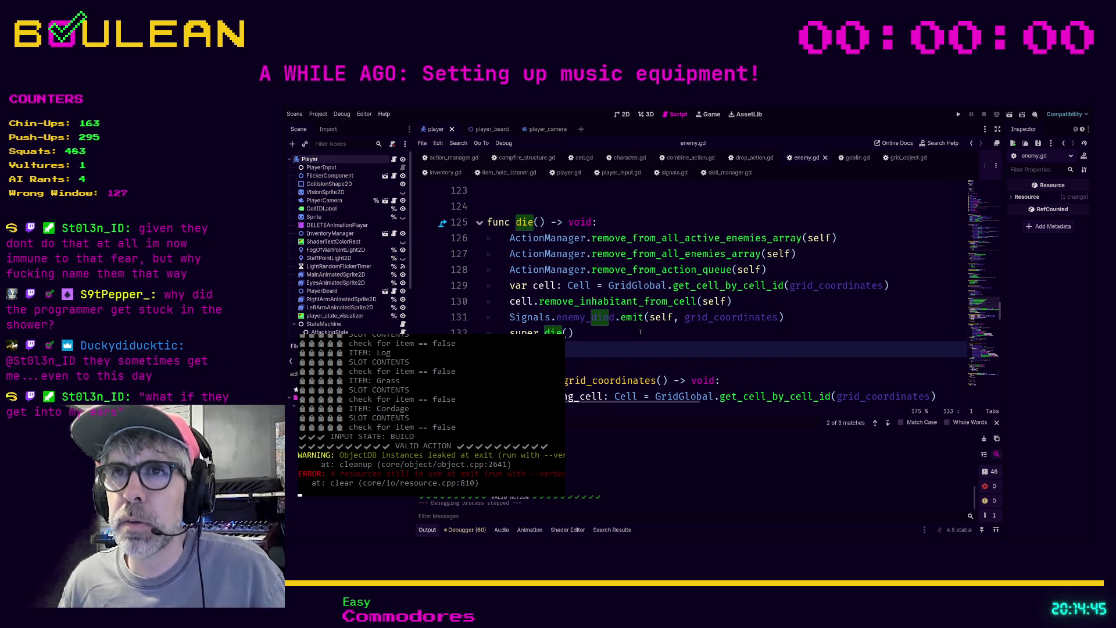
pyautogui.scroll(6, 639, 334)
pyautogui.scroll(12, 640, 333)
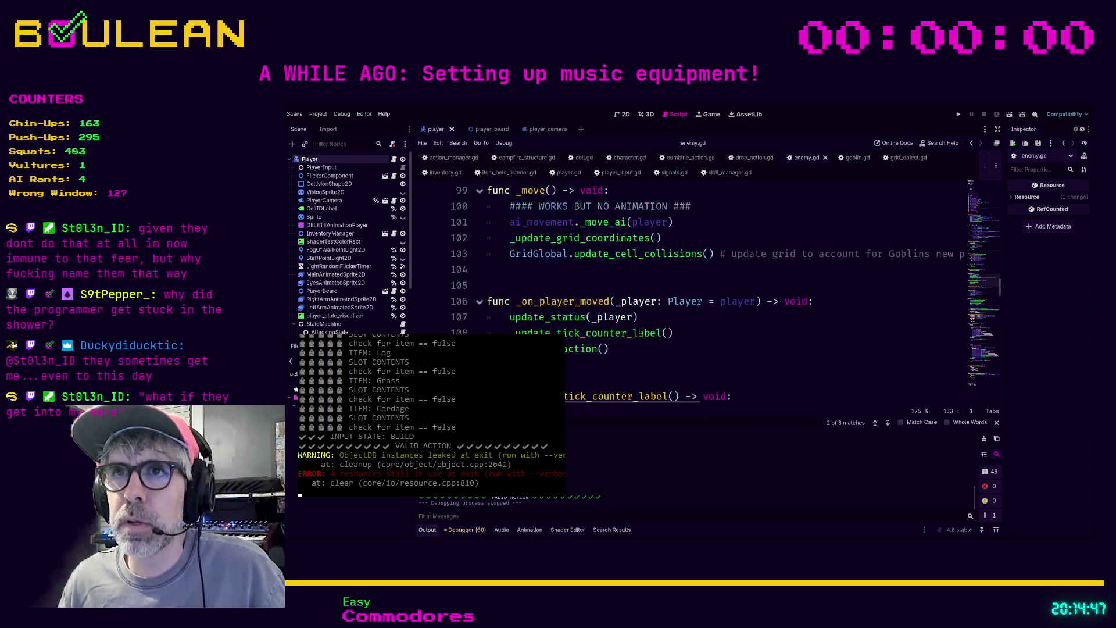
pyautogui.scroll(11, 641, 332)
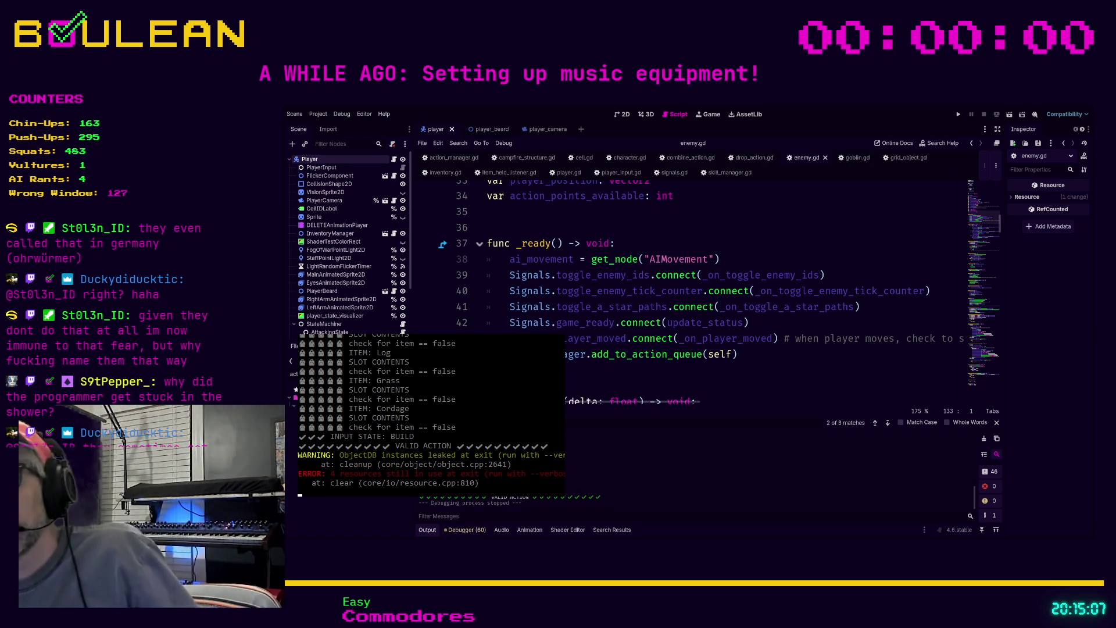
# Step: Browse enemy.gd's _ready and put the caret at the start of the add_to_action_queue line
pyautogui.scroll(-6, 640, 263)
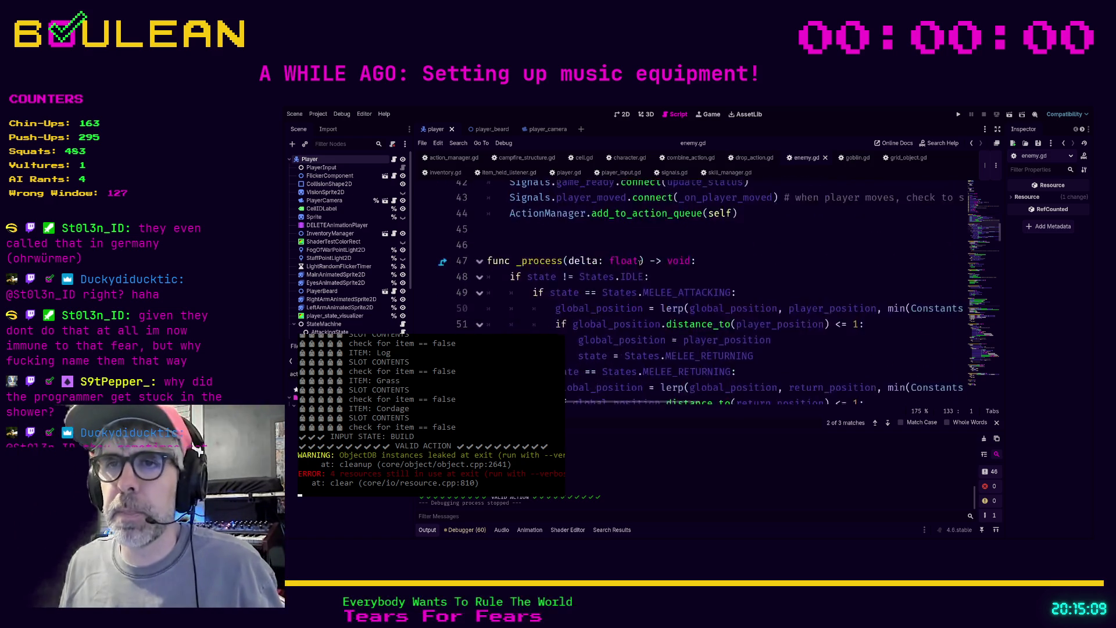
pyautogui.scroll(-2, 640, 263)
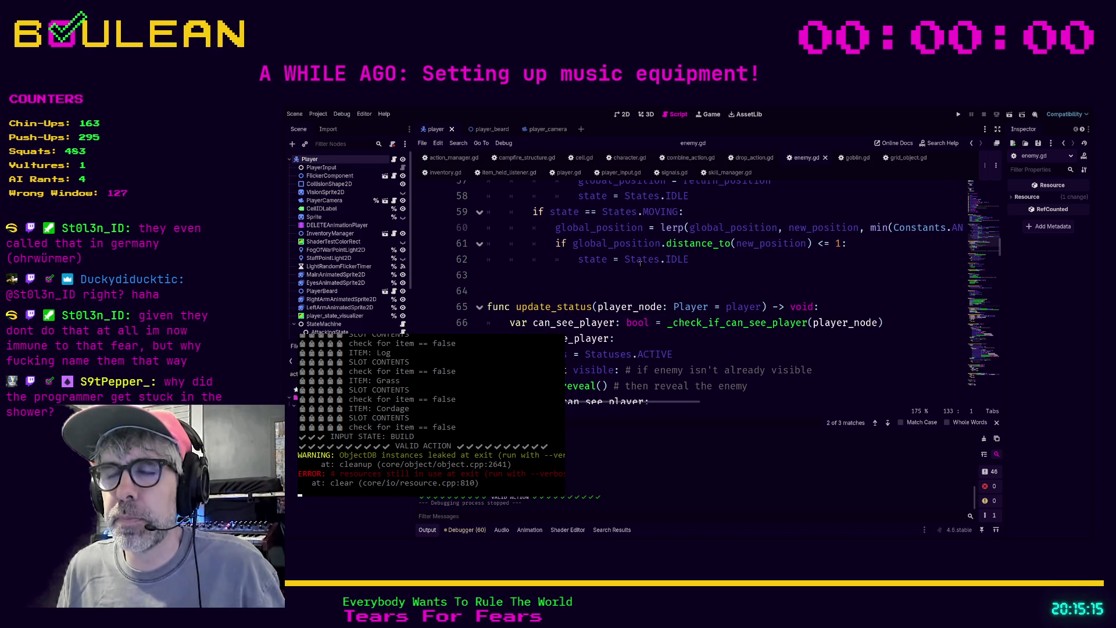
pyautogui.scroll(6, 640, 264)
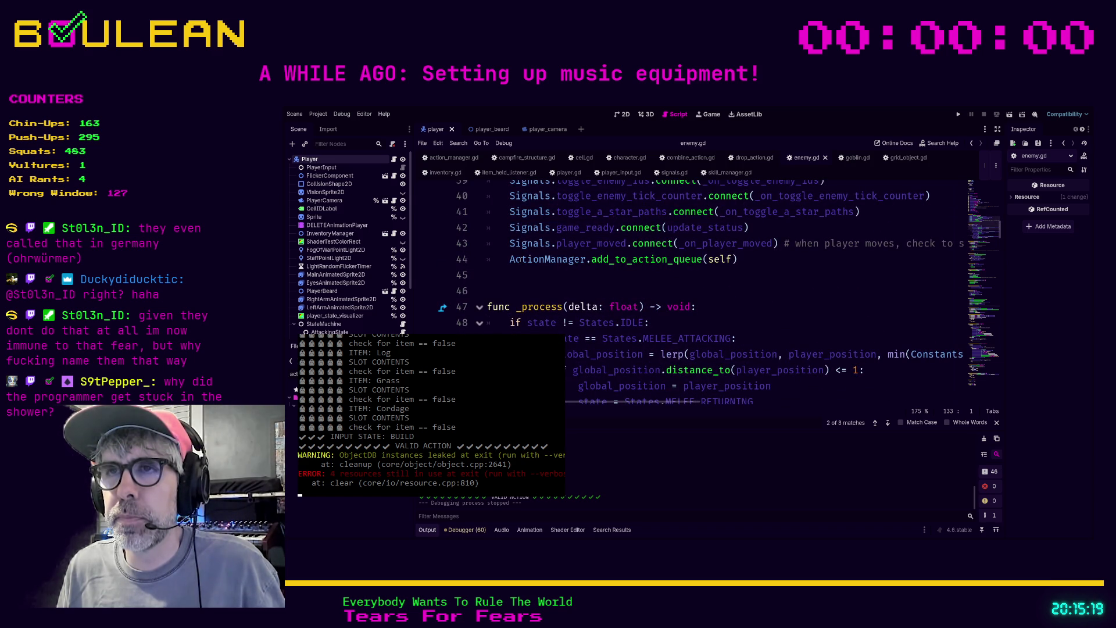
pyautogui.scroll(1, 519, 260)
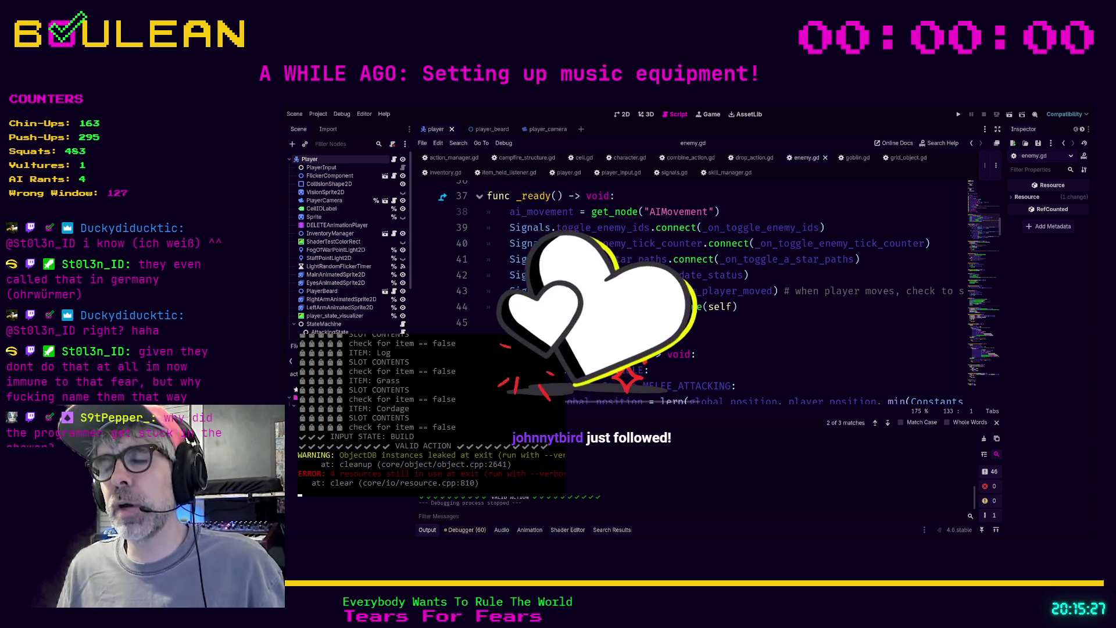
pyautogui.scroll(-5, 698, 274)
pyautogui.scroll(-3, 692, 291)
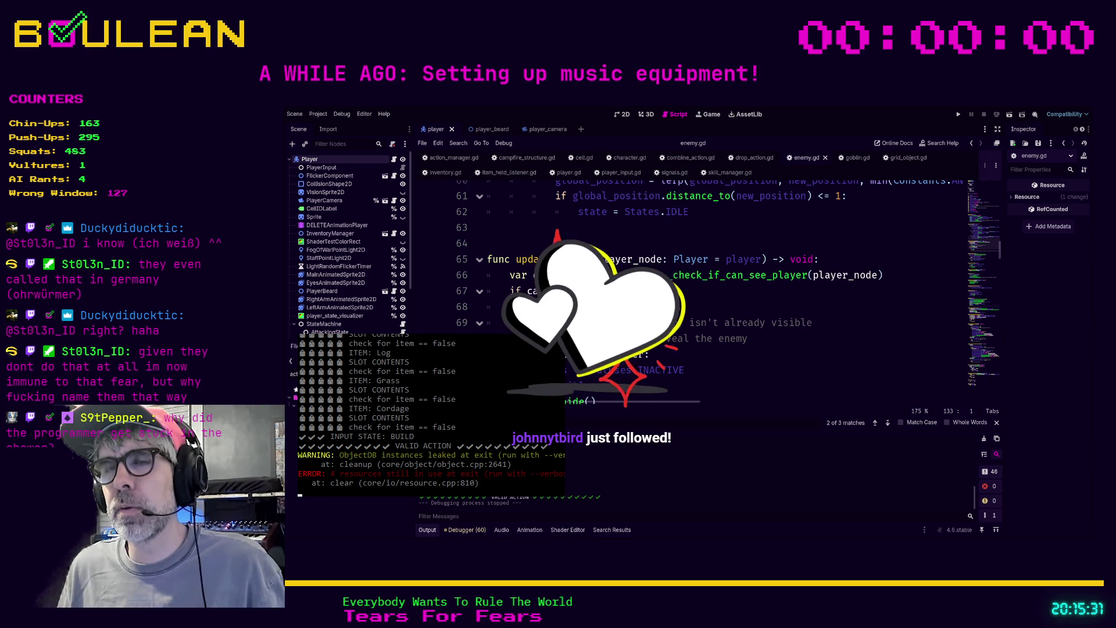
pyautogui.scroll(8, 511, 306)
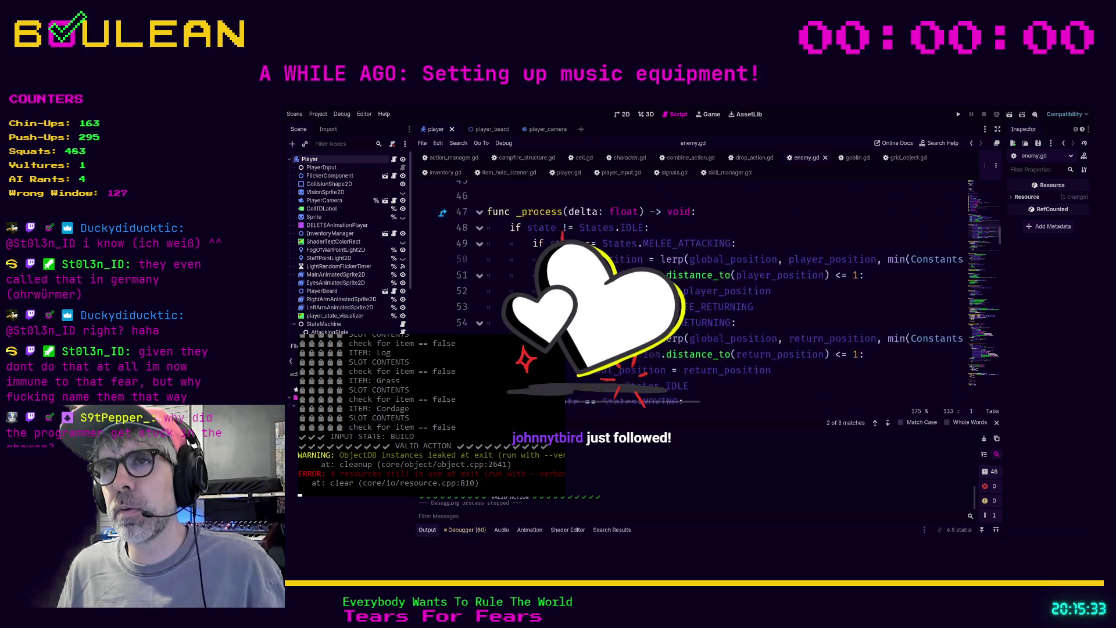
pyautogui.click(511, 307)
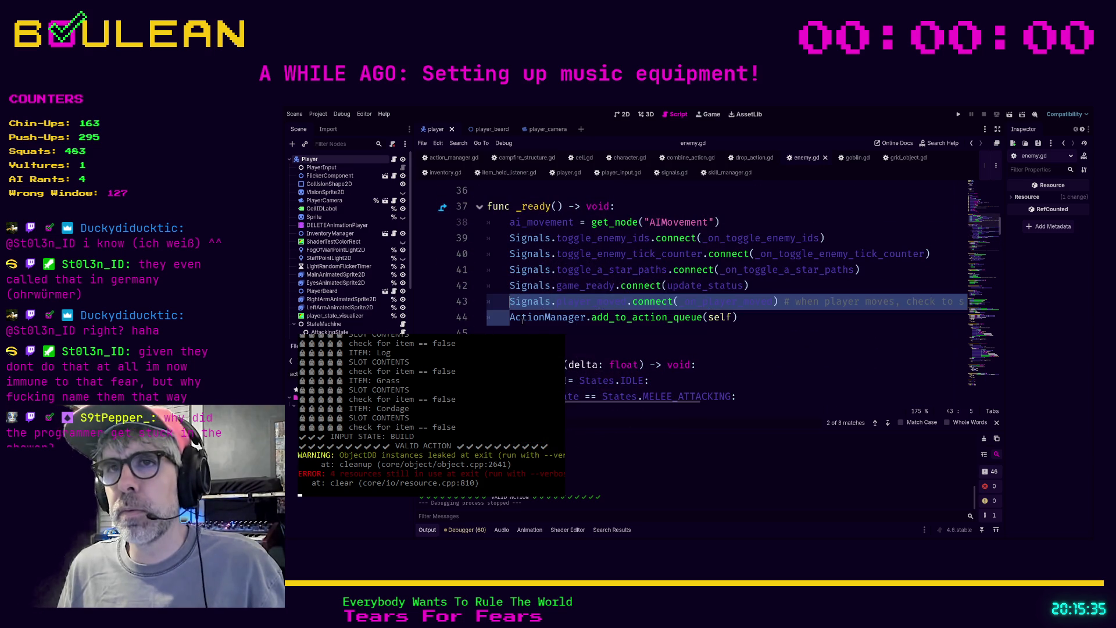
# Step: Wrap the add_to_action_queue call in 'if status == Statuses.ACTIVE:', save, and search add_to_action
pyautogui.press('Return')
pyautogui.press('Up')
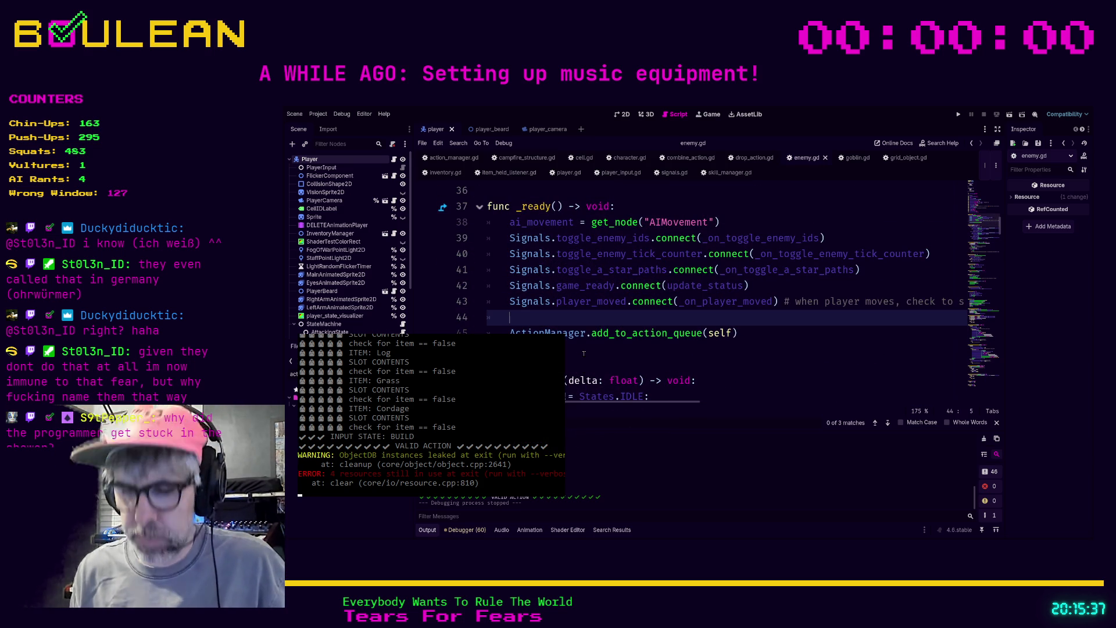
pyautogui.write('if statu')
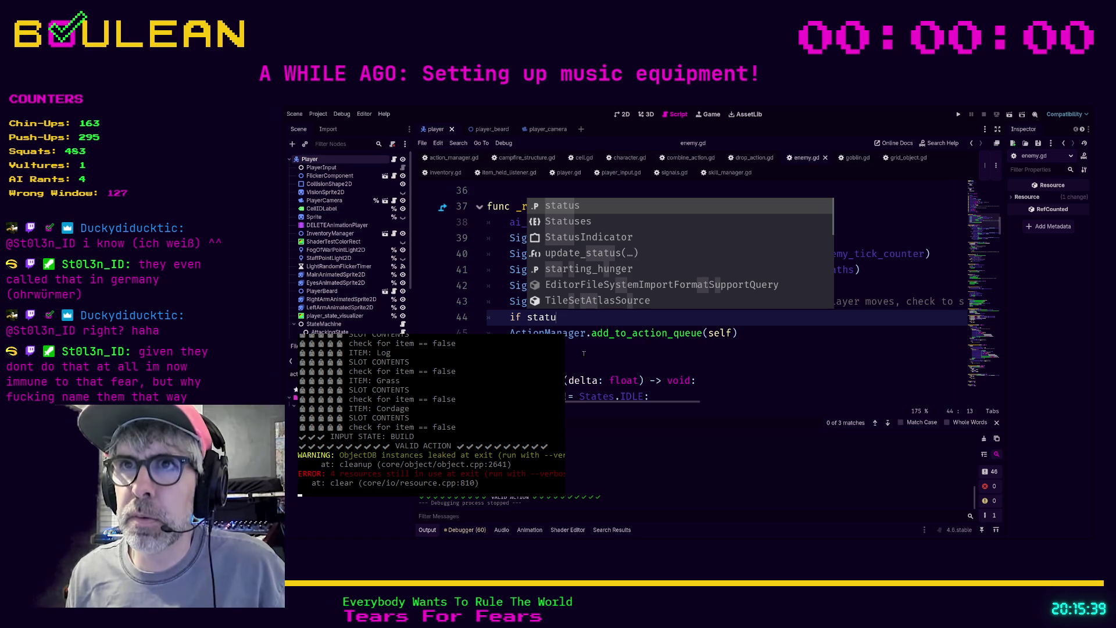
pyautogui.write('s == St')
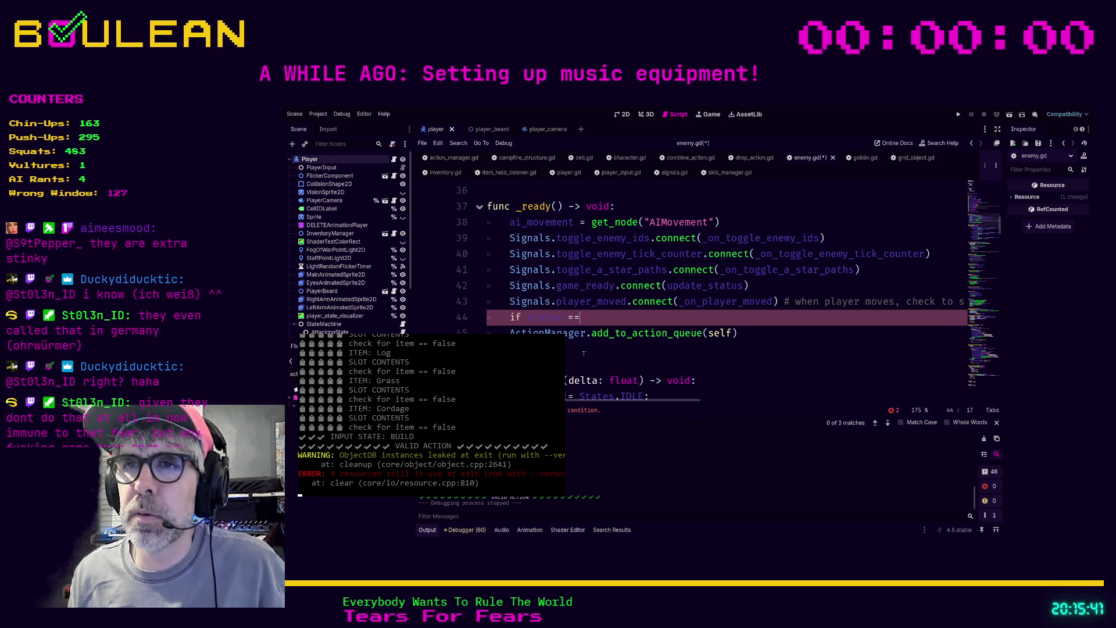
pyautogui.write('a')
pyautogui.press('Return')
pyautogui.write('.')
pyautogui.press('Return')
pyautogui.write(':')
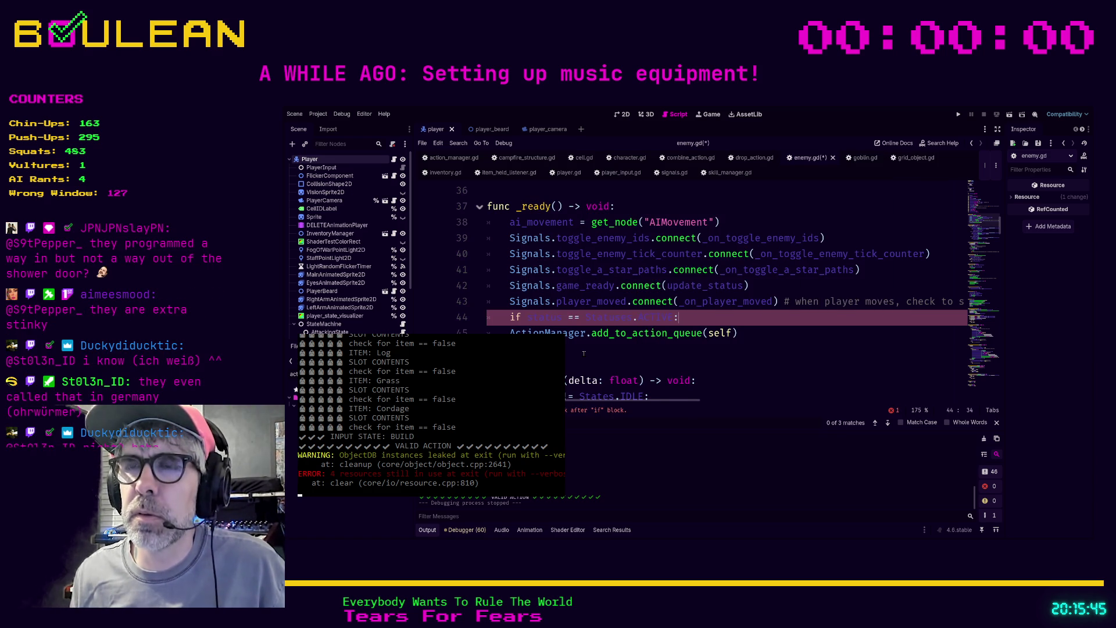
pyautogui.press('Down')
pyautogui.press('Tab')
pyautogui.hotkey('ctrl', 's')
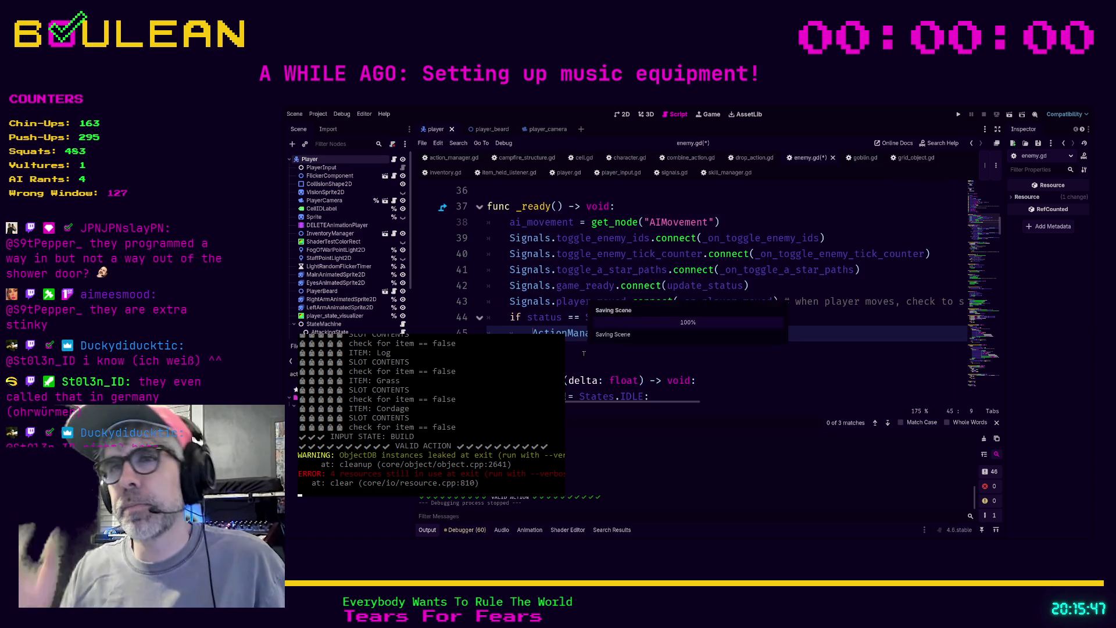
pyautogui.hotkey('ctrl', 'f')
pyautogui.write('add')
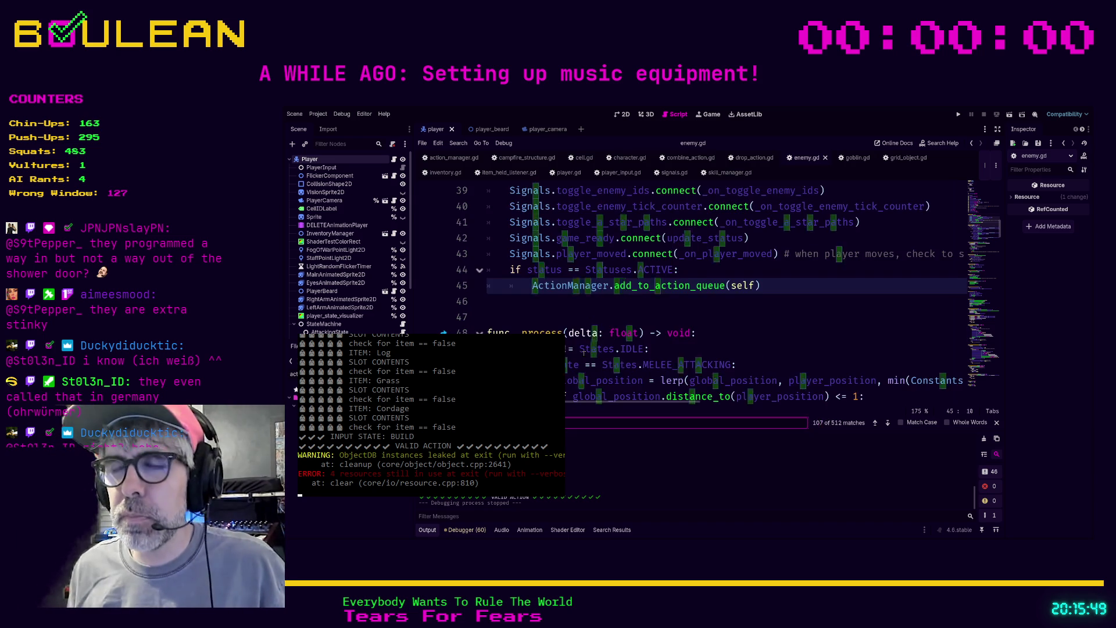
pyautogui.write('_to_action')
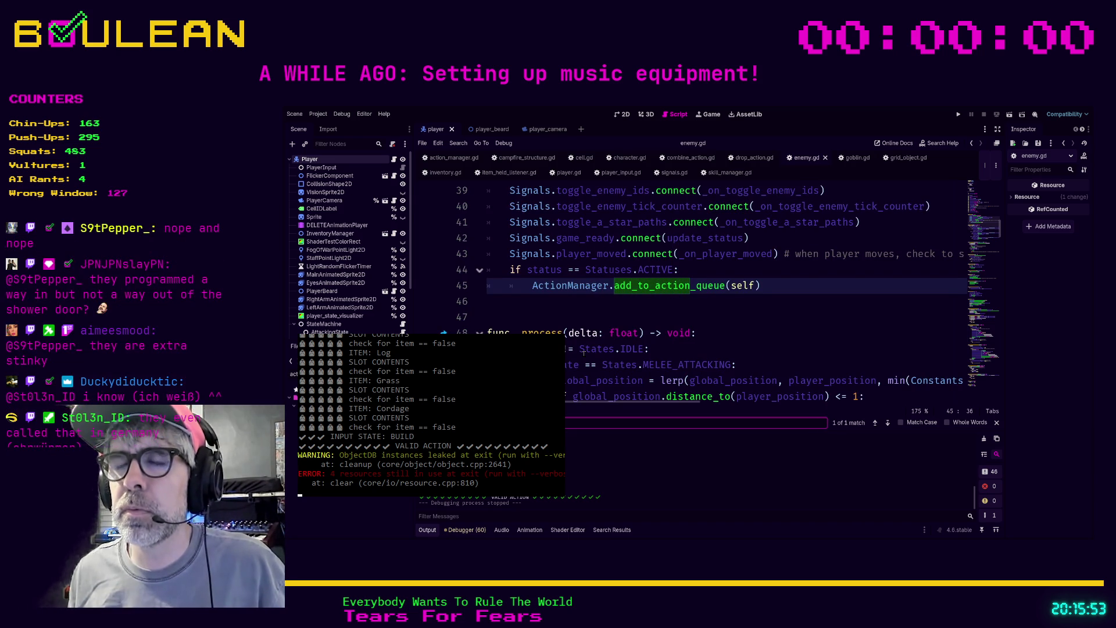
# Step: Scroll down through enemy.gd to review the get_next_action logic
pyautogui.scroll(-2, 714, 268)
pyautogui.click(750, 238)
pyautogui.scroll(-1, 751, 251)
pyautogui.scroll(-8, 752, 251)
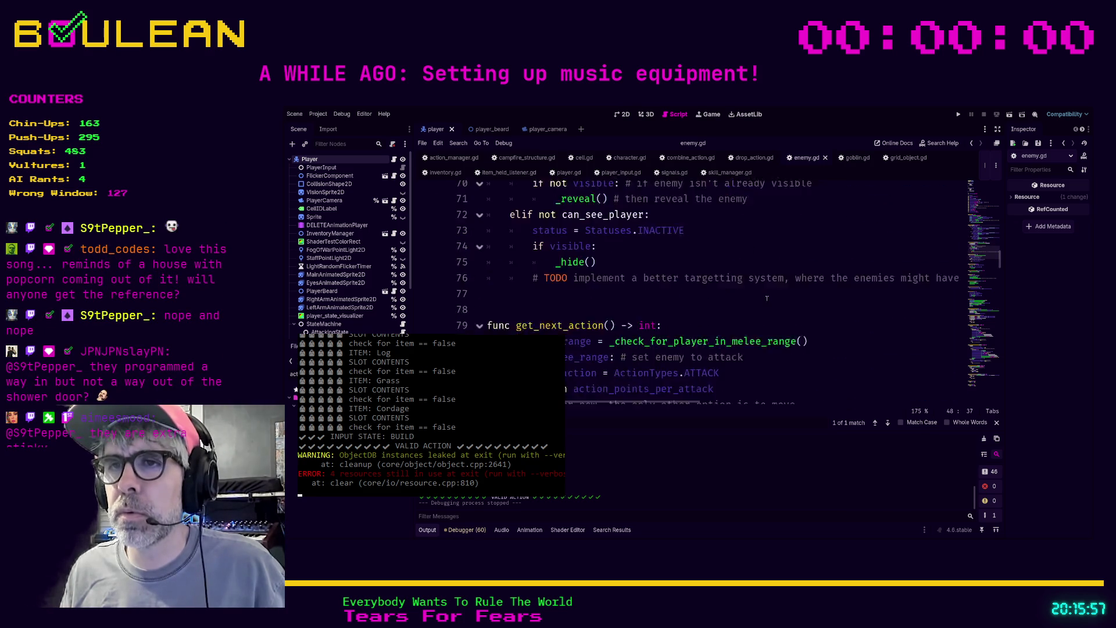
pyautogui.click(797, 286)
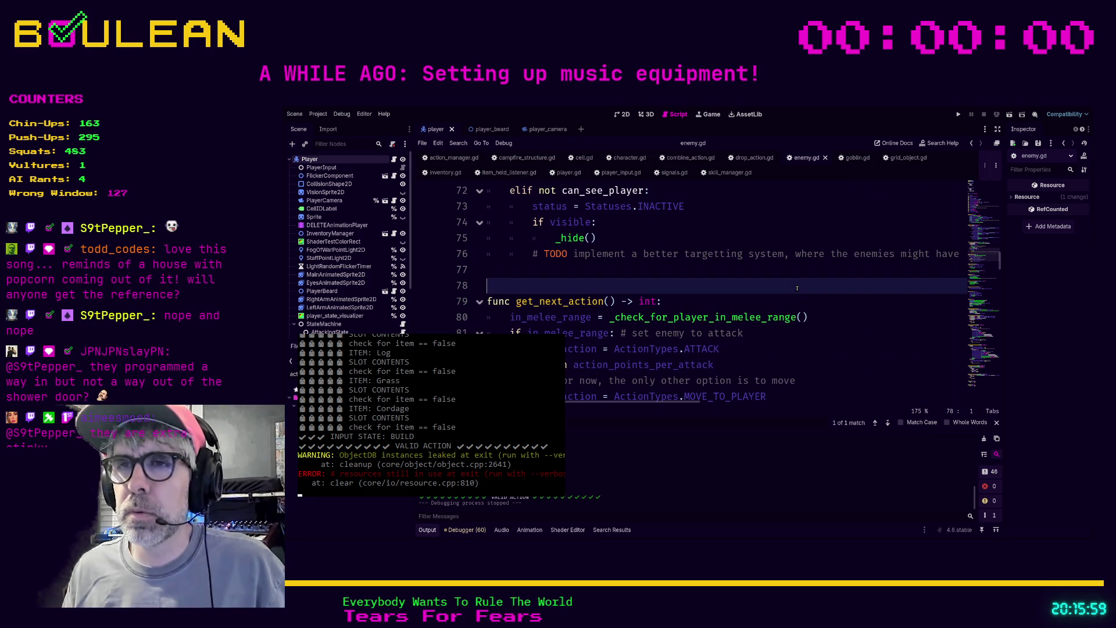
pyautogui.scroll(-2, 797, 289)
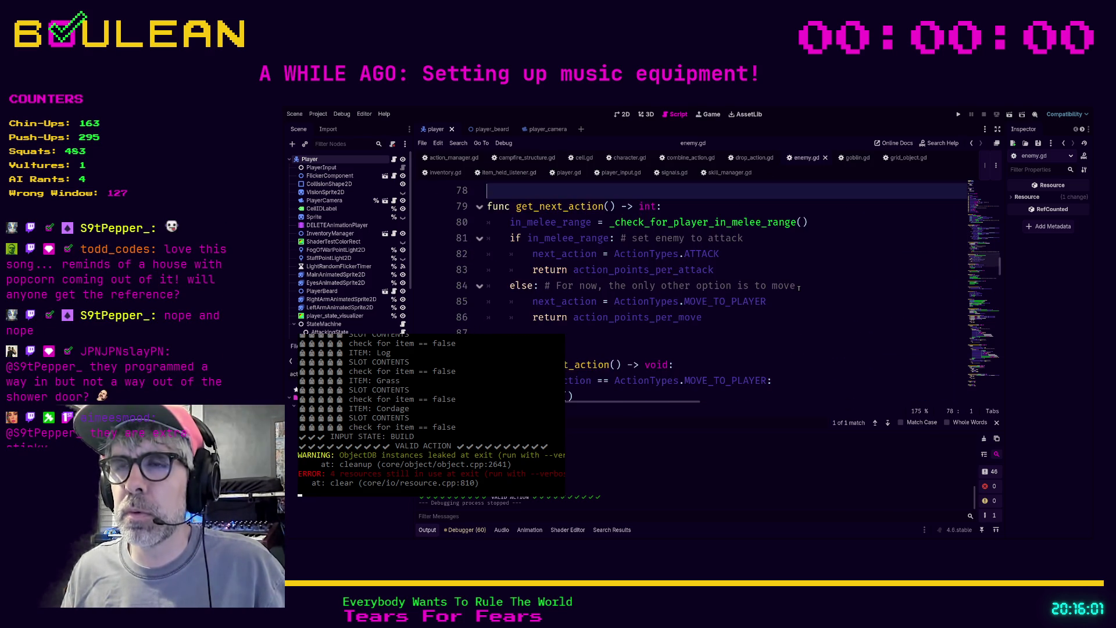
pyautogui.scroll(1, 799, 289)
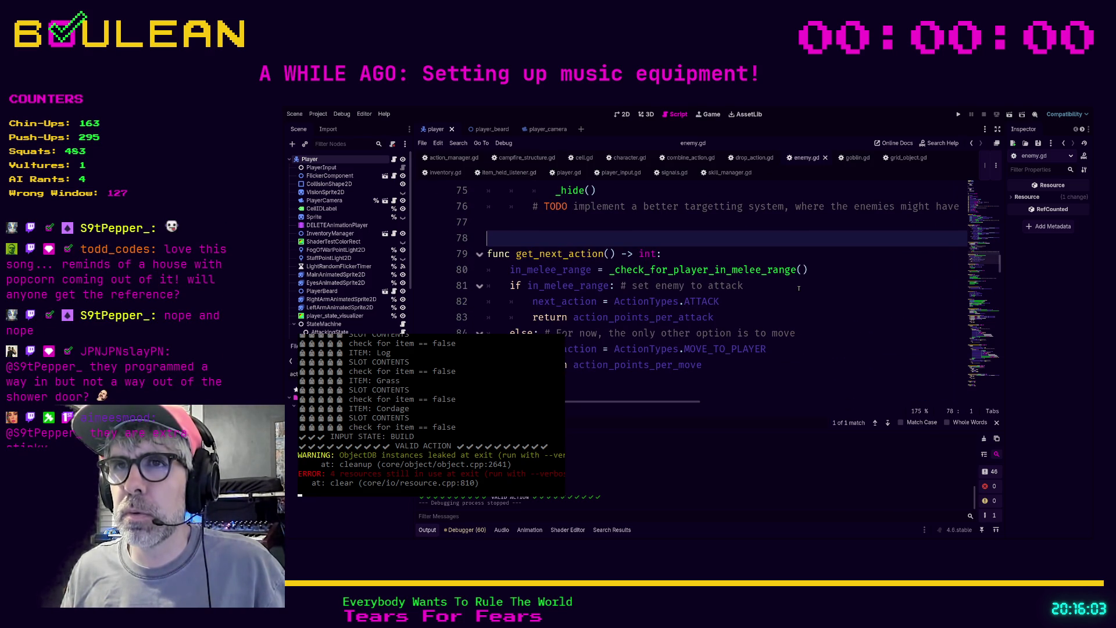
pyautogui.click(801, 287)
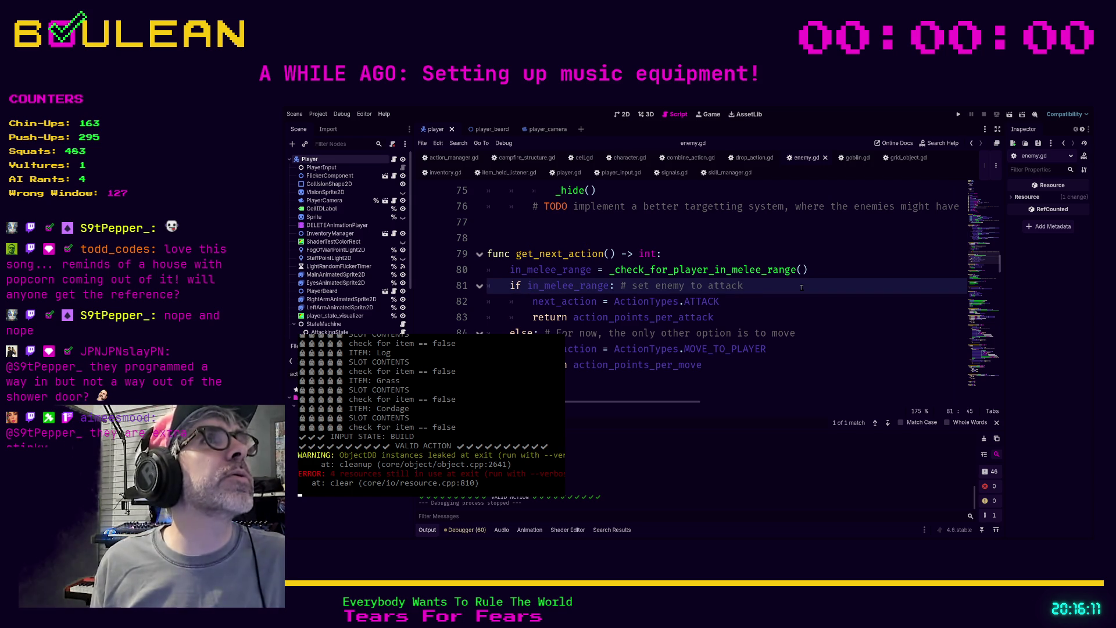
# Step: Search all project scripts for add_to_action (3 matches, 3 files) and jump to enemy.gd's call
pyautogui.hotkey('ctrl', 'shift', 'f')
pyautogui.press('Return')
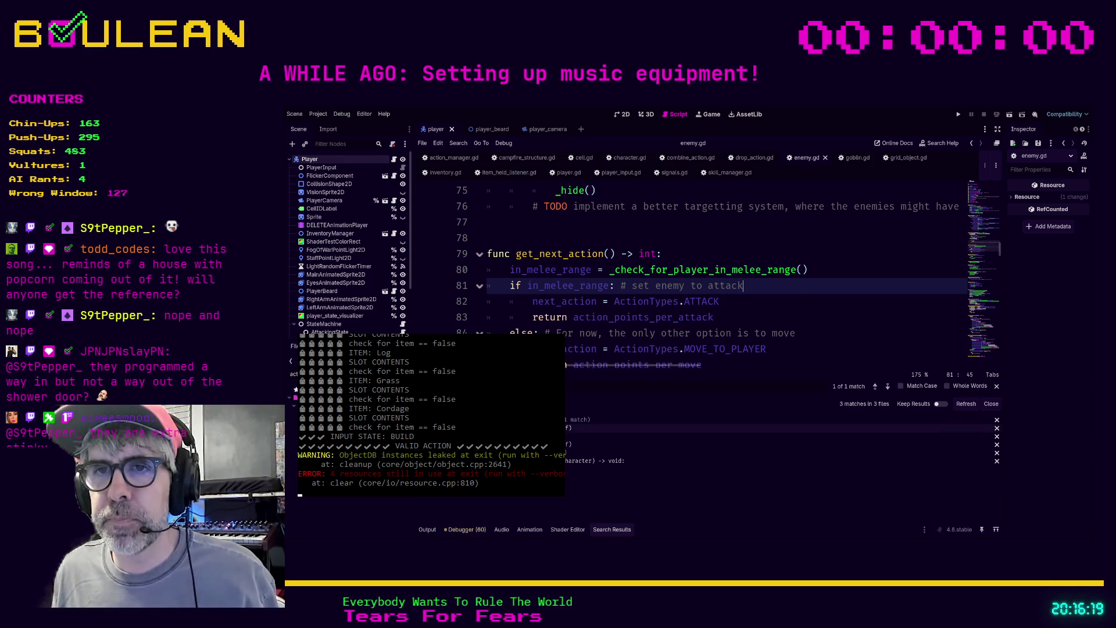
pyautogui.click(570, 428)
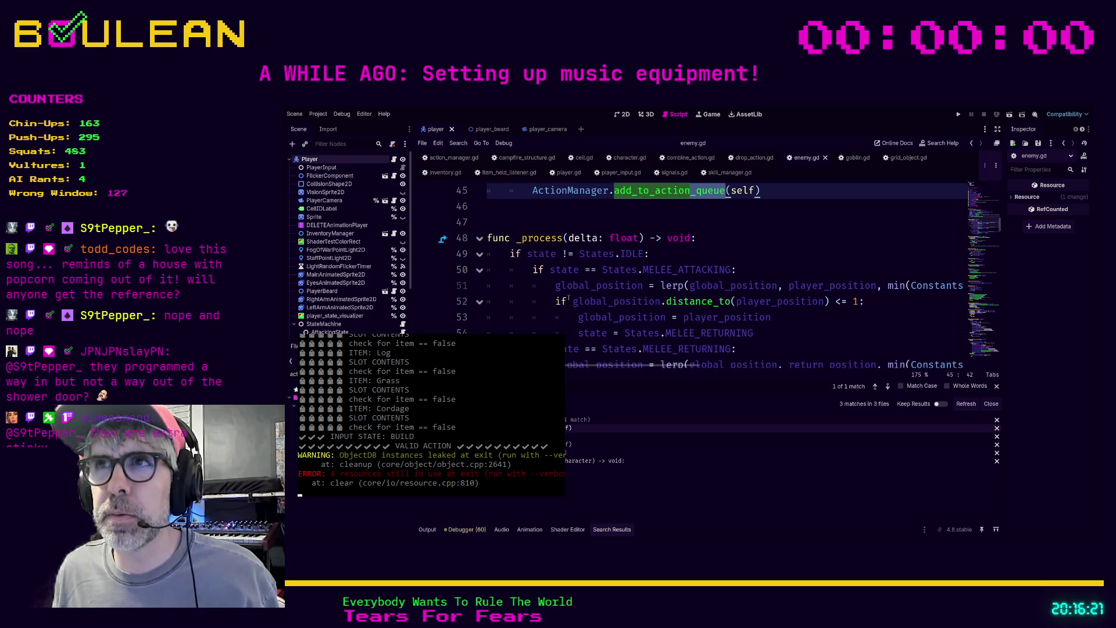
pyautogui.scroll(1, 569, 299)
pyautogui.scroll(2, 570, 298)
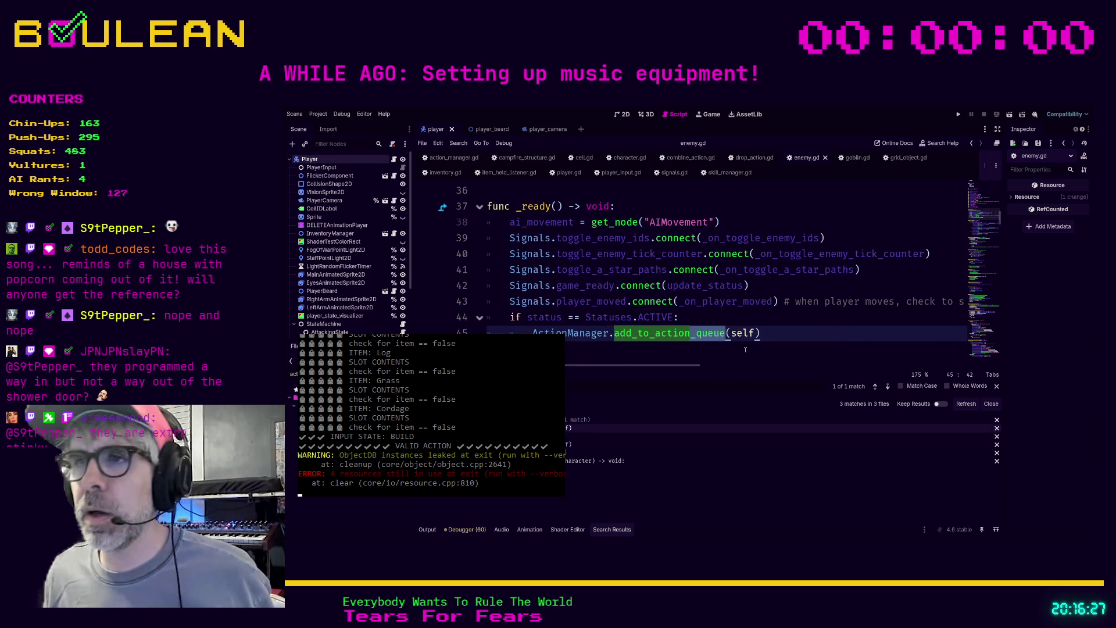
# Step: Add an 'elif status == Statuses.INACTIVE:' branch after the ACTIVE-guarded queue call
pyautogui.press('Down')
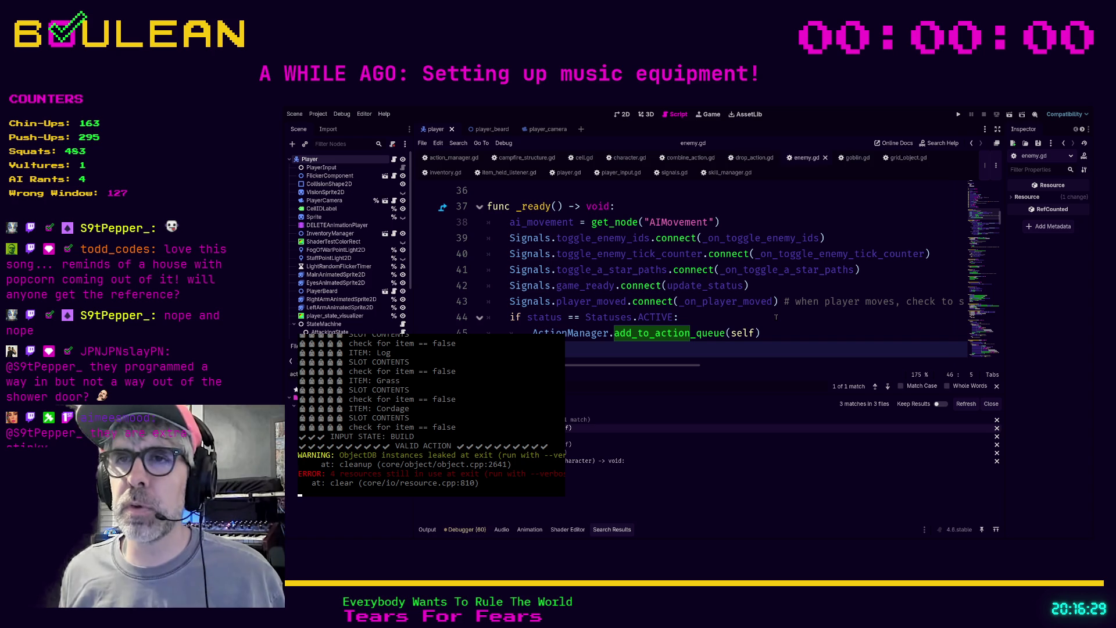
pyautogui.press('BackSpace')
pyautogui.press('BackSpace')
pyautogui.press('BackSpace')
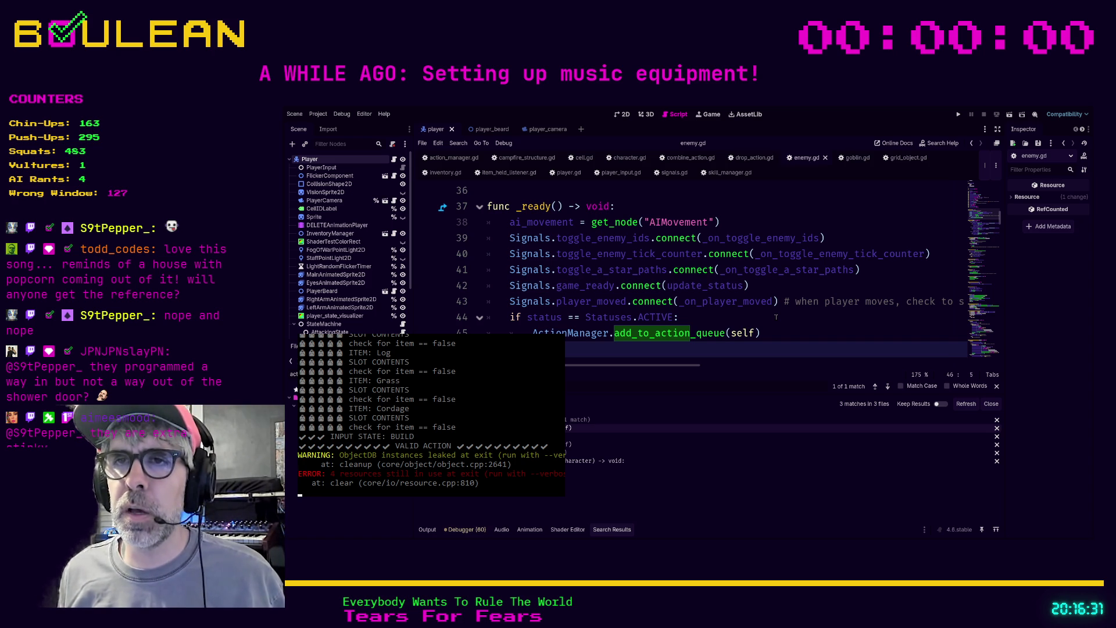
pyautogui.write('retus == Stat')
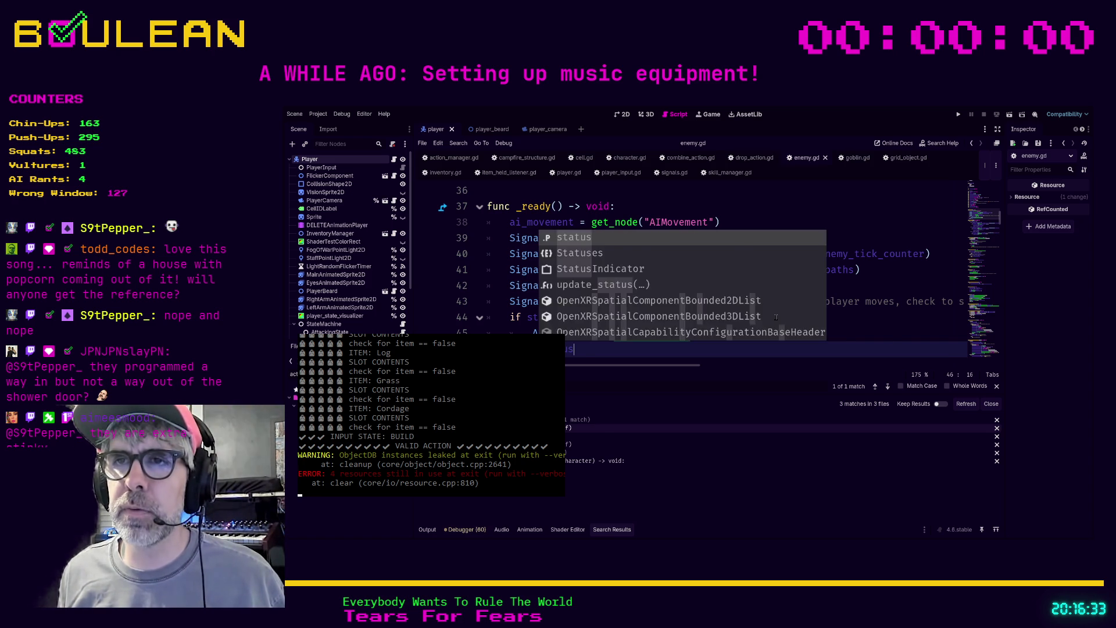
pyautogui.press('Return')
pyautogui.write('.IN')
pyautogui.press('Return')
pyautogui.write(':')
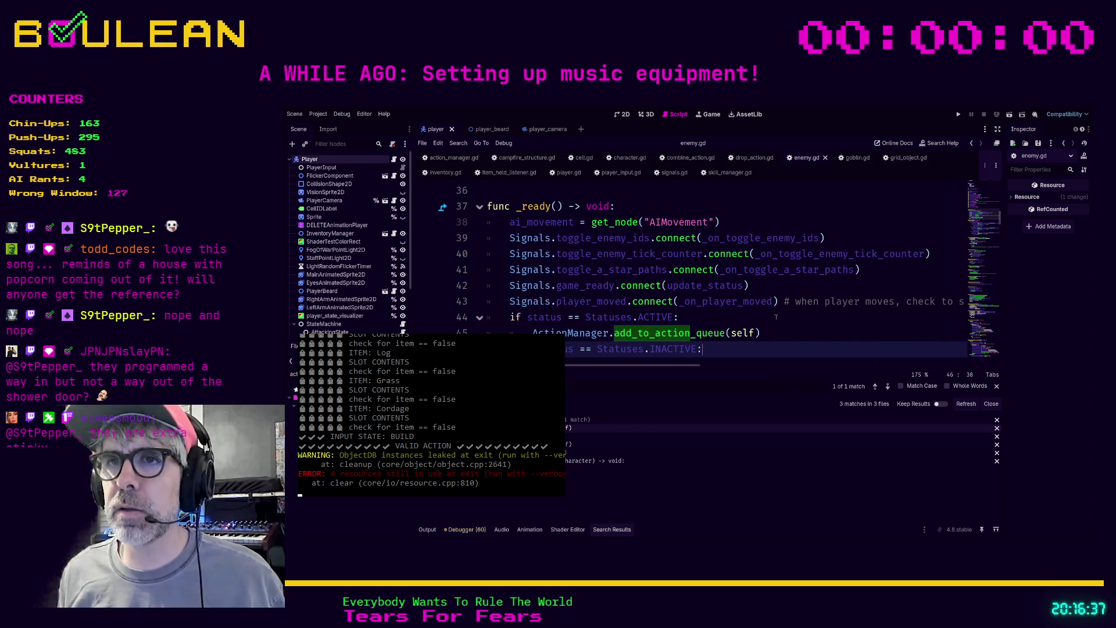
# Step: Call ActionManager.remove_from_action_queue(self) inside the INACTIVE branch and save enemy.gd
pyautogui.press('Return')
pyautogui.write('ActionManager')
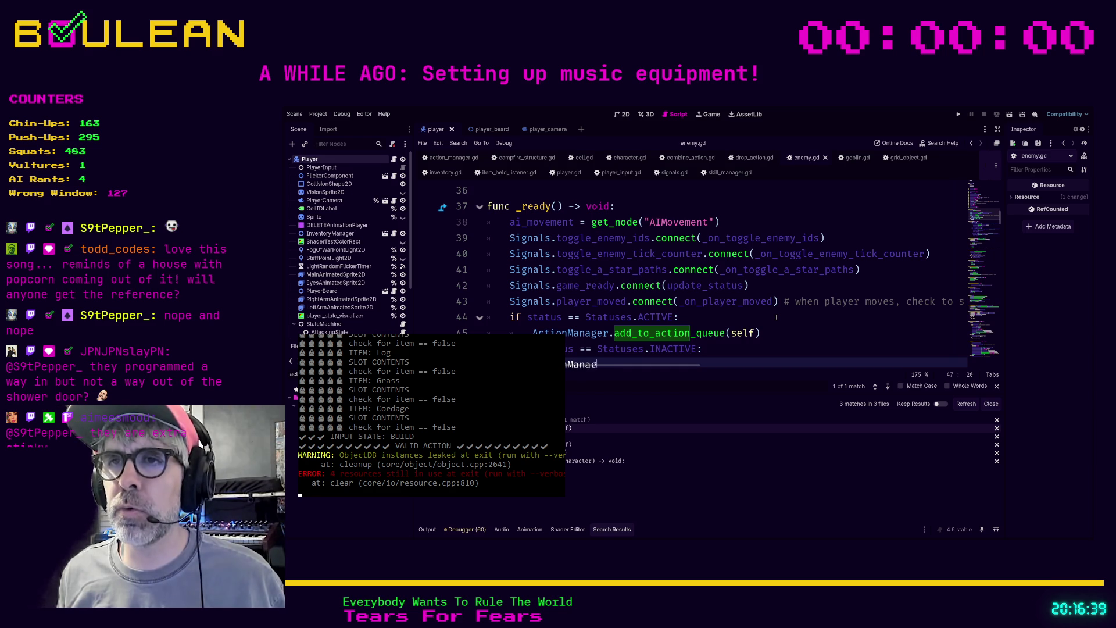
pyautogui.write('.')
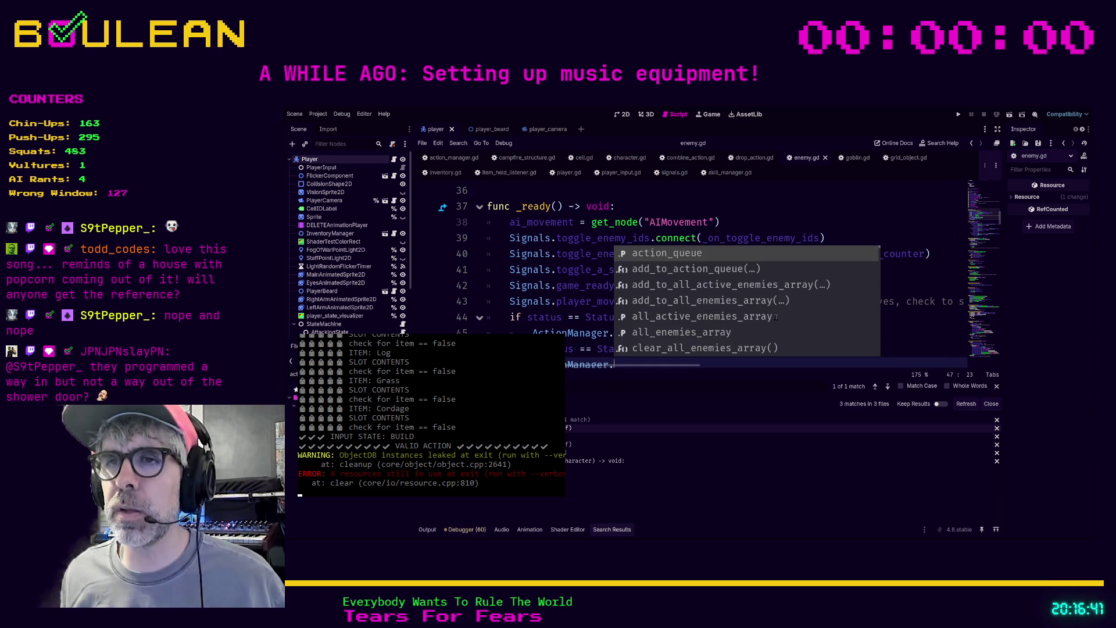
pyautogui.scroll(-2, 573, 285)
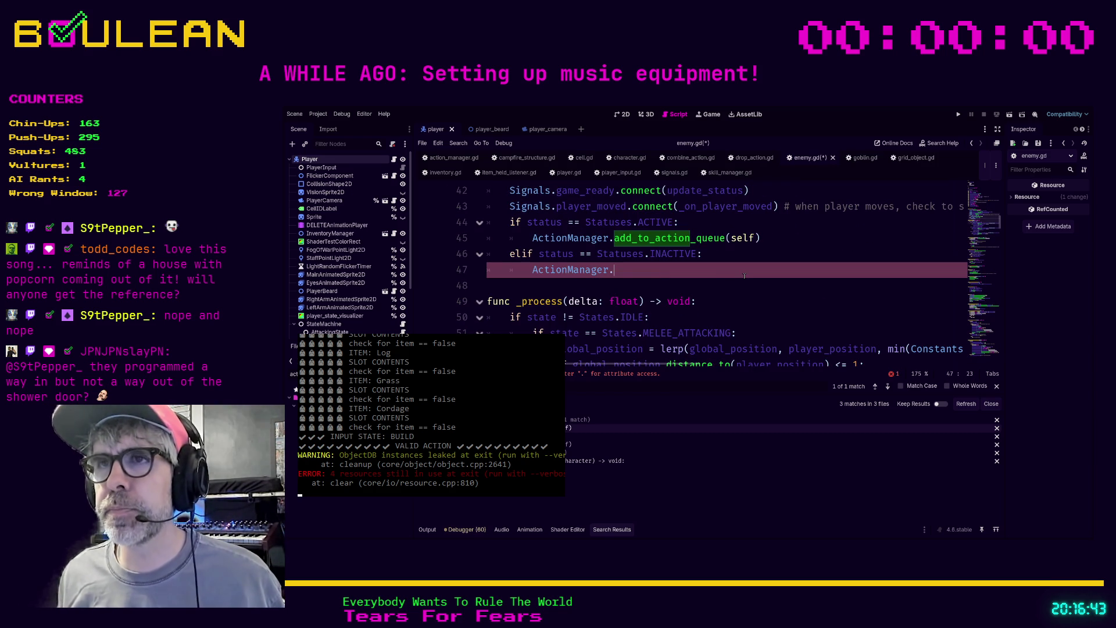
pyautogui.write('re')
pyautogui.press('Return')
pyautogui.write('self')
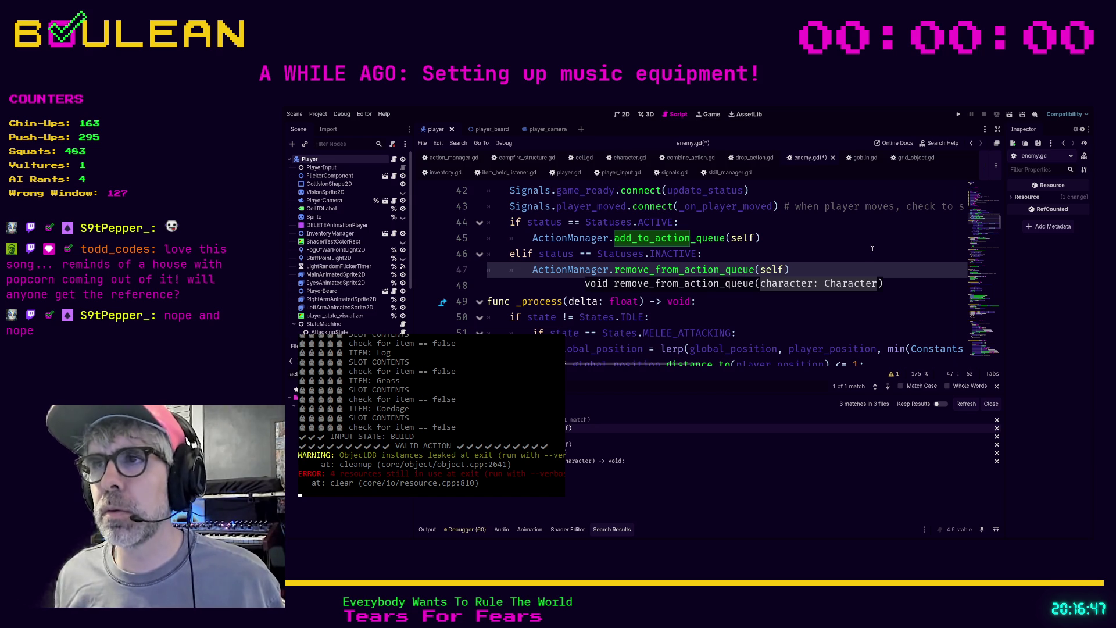
pyautogui.press('Up')
pyautogui.click(849, 286)
pyautogui.hotkey('ctrl', 's')
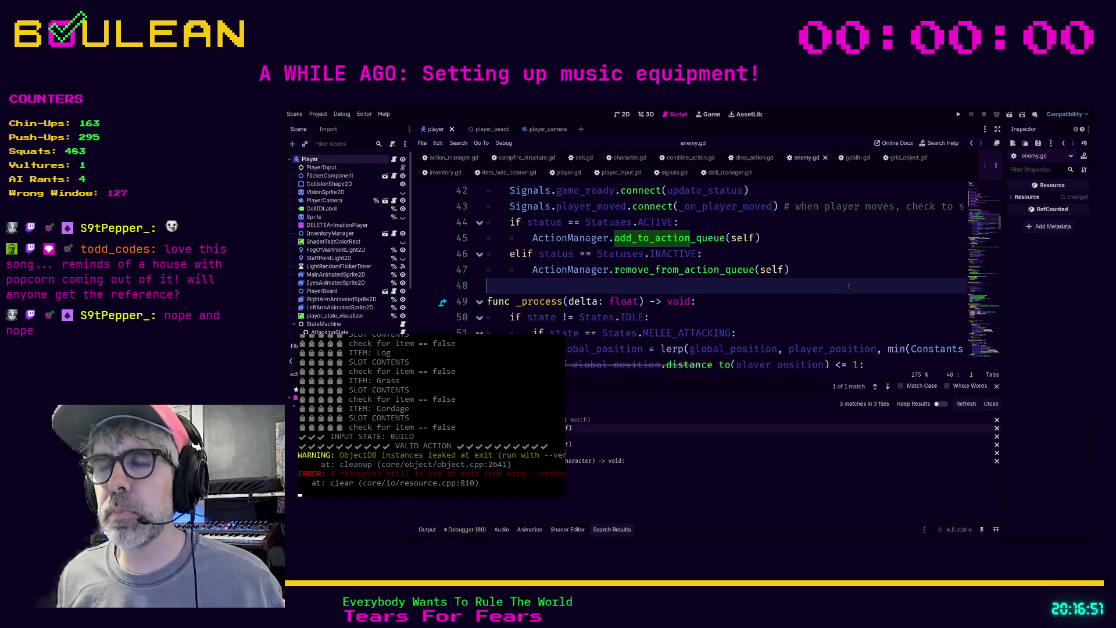
pyautogui.scroll(1, 849, 287)
pyautogui.scroll(-1, 849, 288)
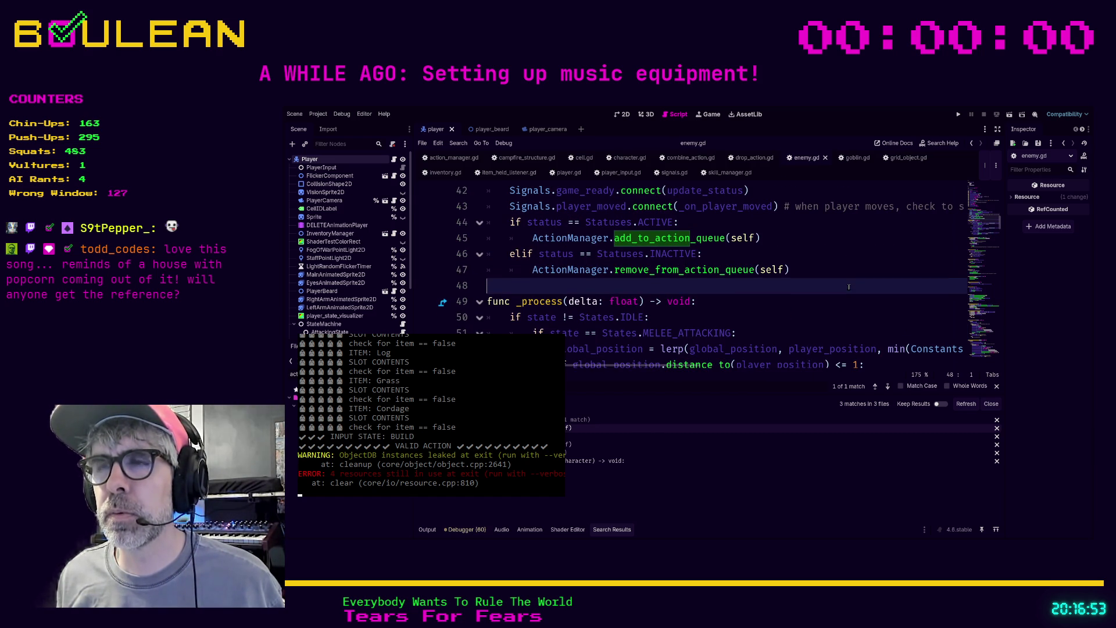
pyautogui.scroll(-3, 849, 287)
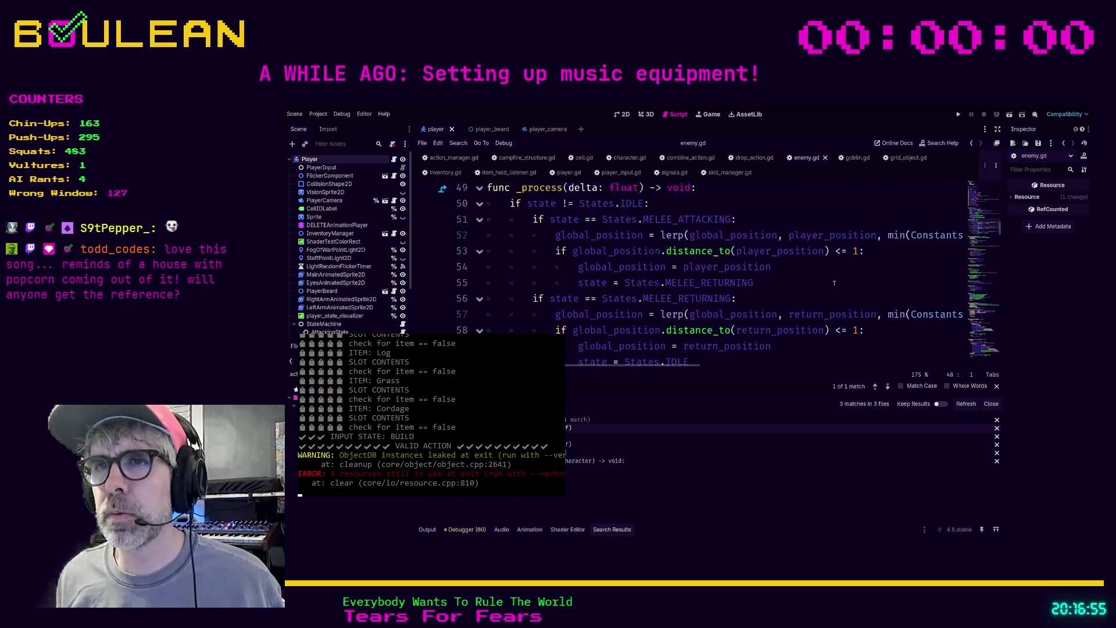
pyautogui.scroll(-3, 819, 278)
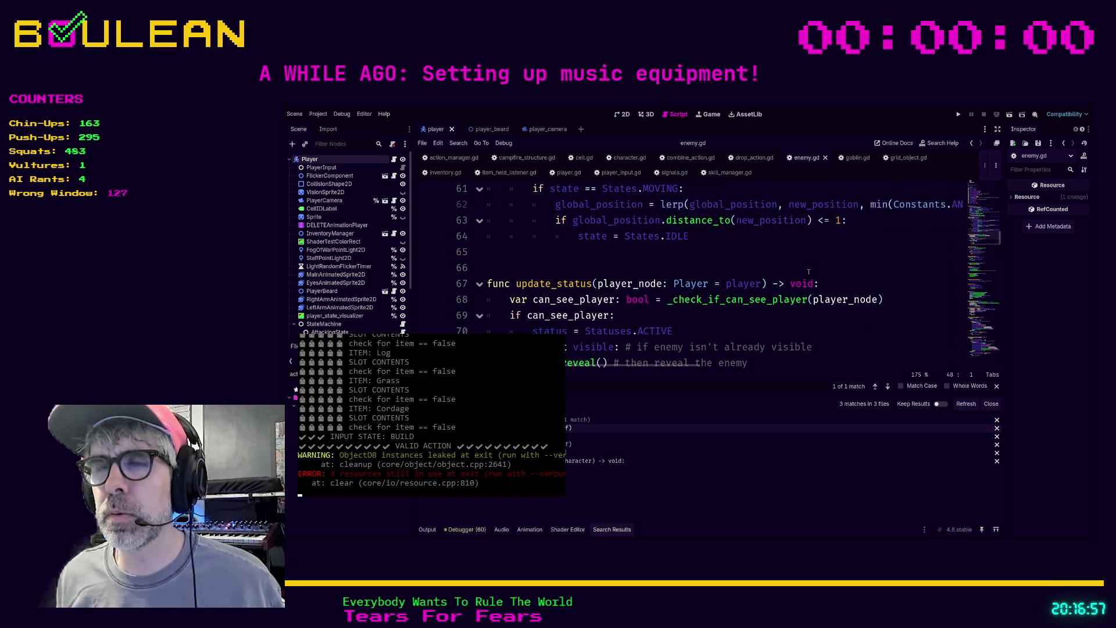
pyautogui.scroll(-1, 721, 251)
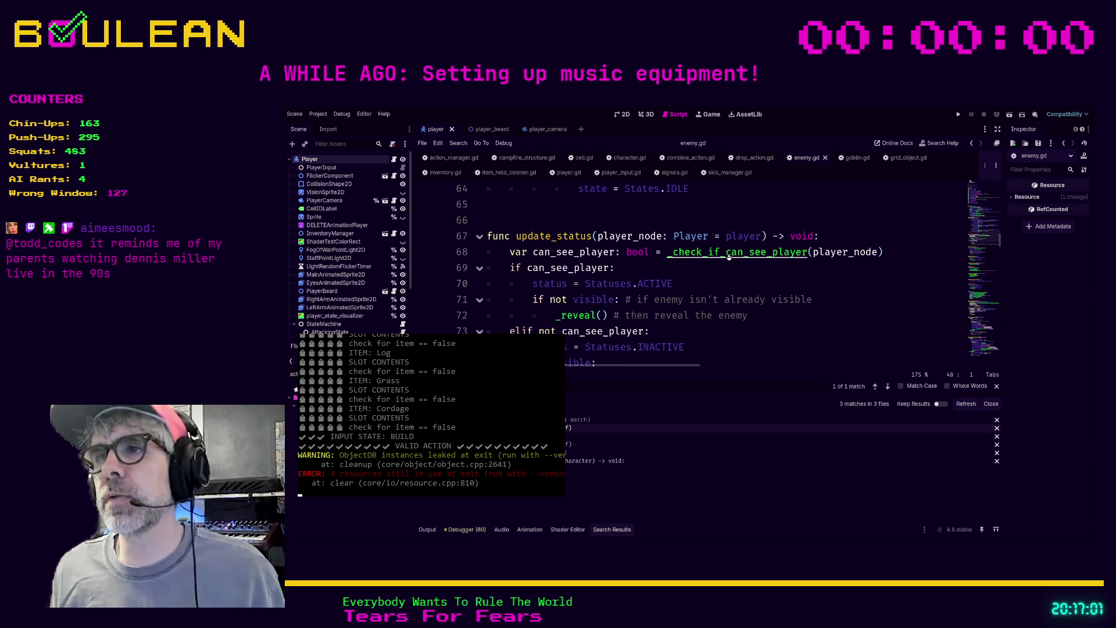
pyautogui.keyDown('ctrl'); pyautogui.click(726, 253); pyautogui.keyUp('ctrl')
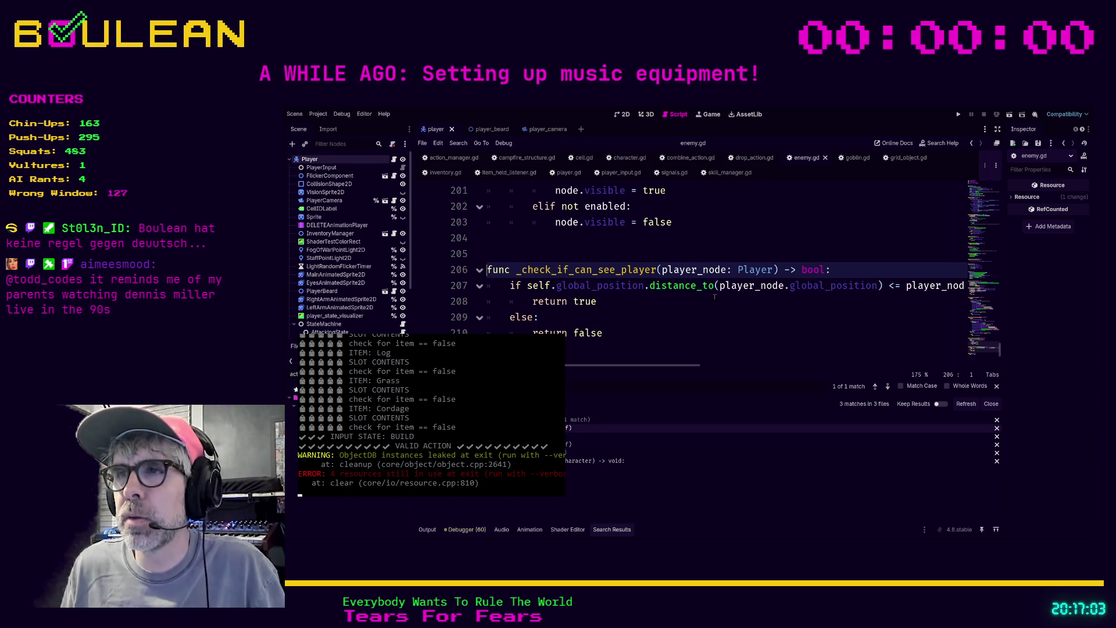
pyautogui.moveTo(669, 365)
pyautogui.mouseDown()
pyautogui.moveTo(724, 370)
pyautogui.moveTo(668, 367)
pyautogui.mouseUp()
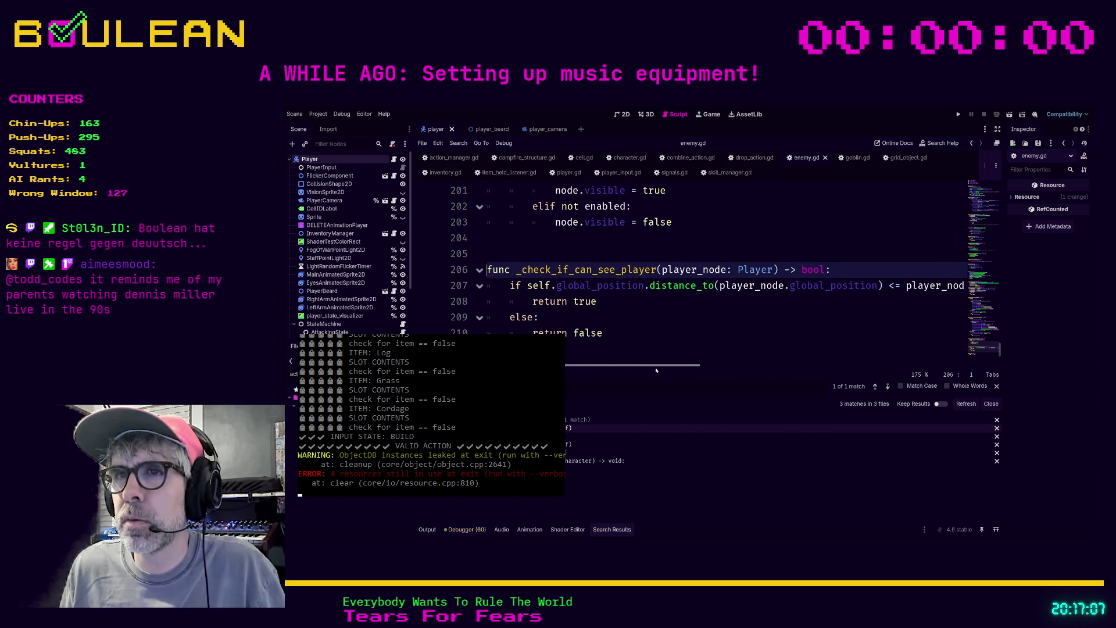
pyautogui.scroll(-3, 640, 331)
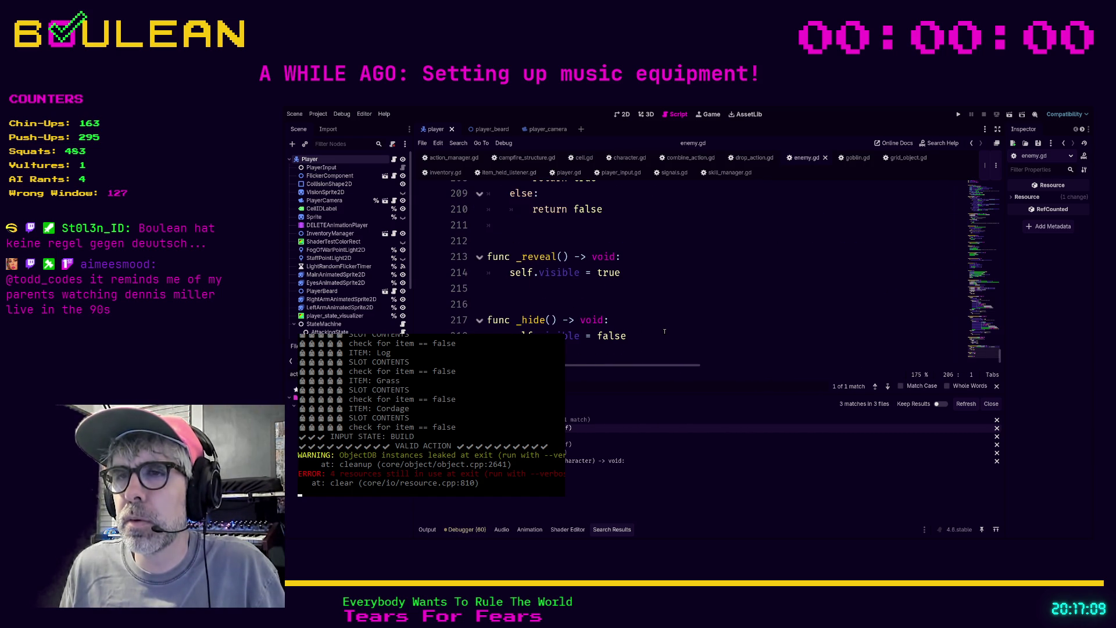
pyautogui.scroll(5, 664, 332)
pyautogui.scroll(3, 665, 333)
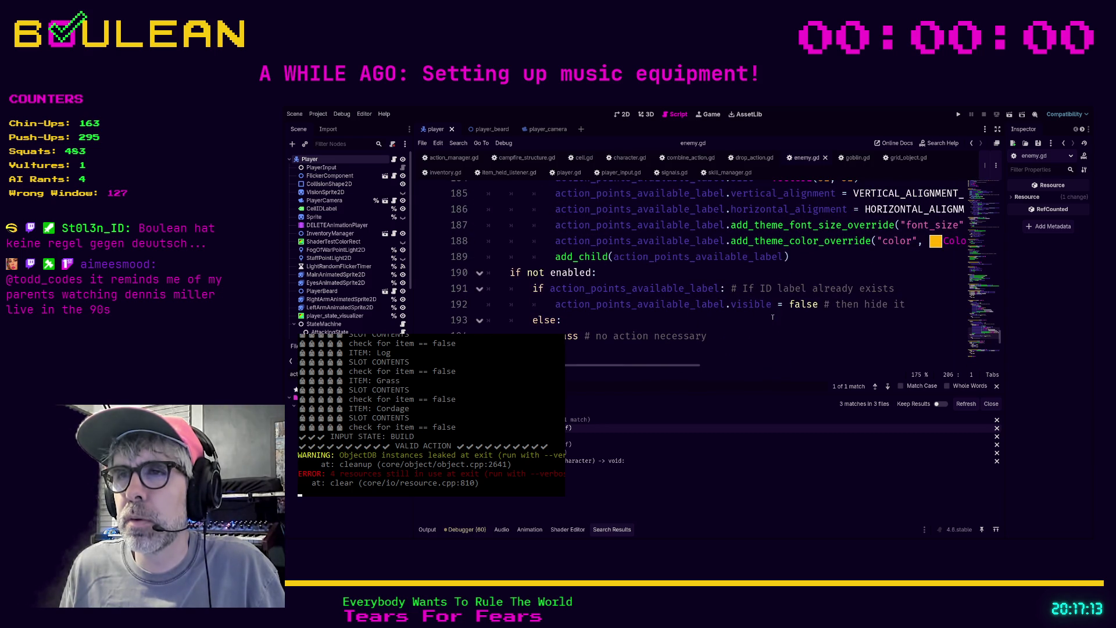
pyautogui.scroll(5, 756, 321)
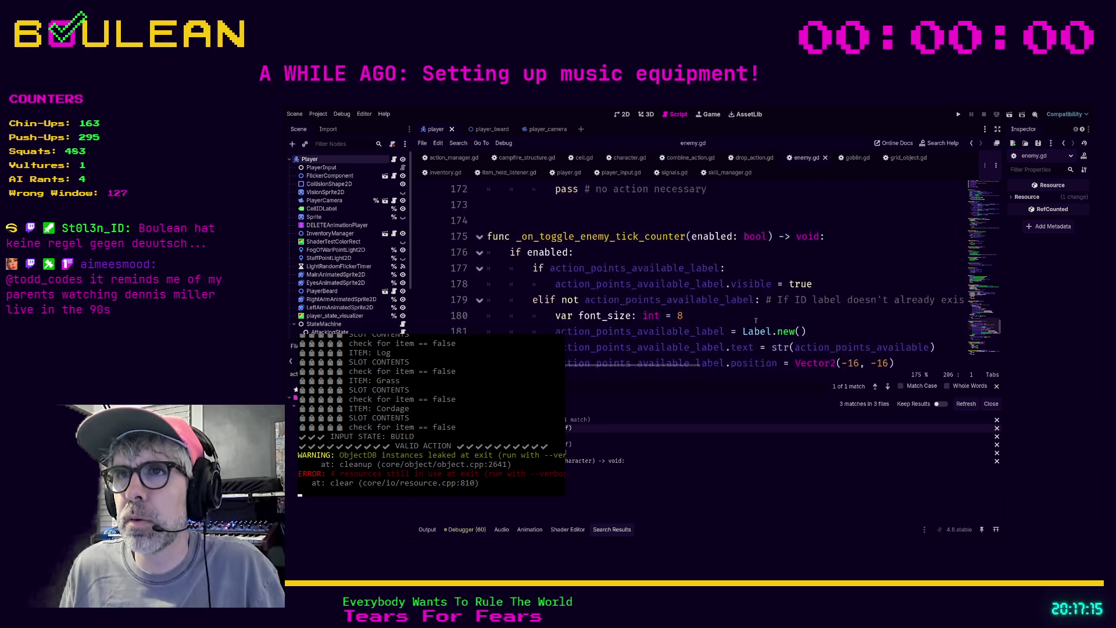
pyautogui.scroll(4, 756, 321)
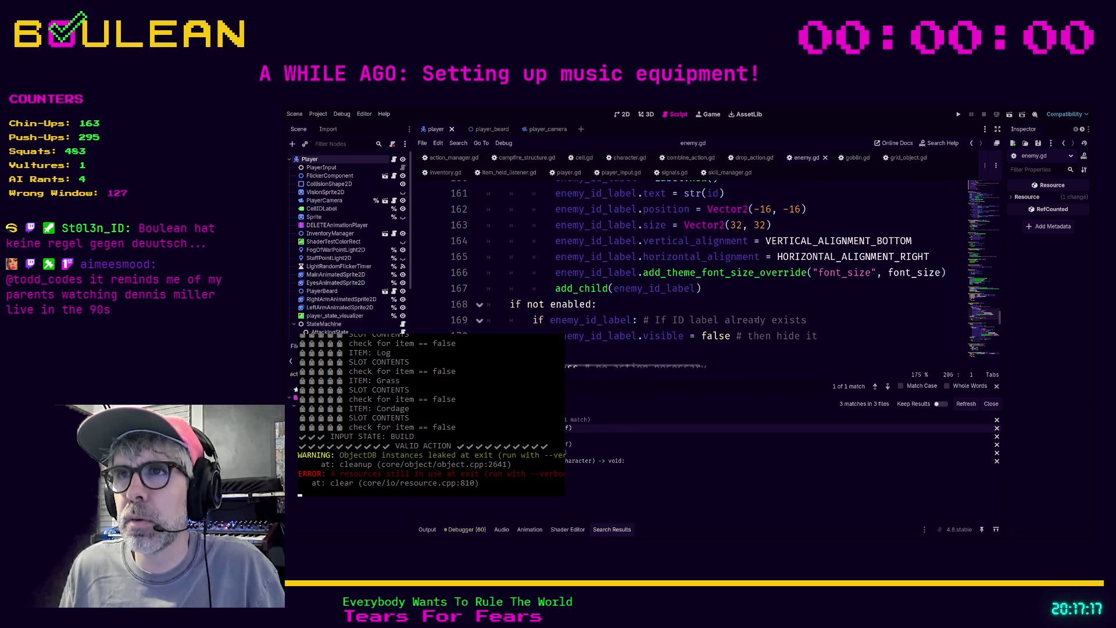
pyautogui.scroll(5, 756, 320)
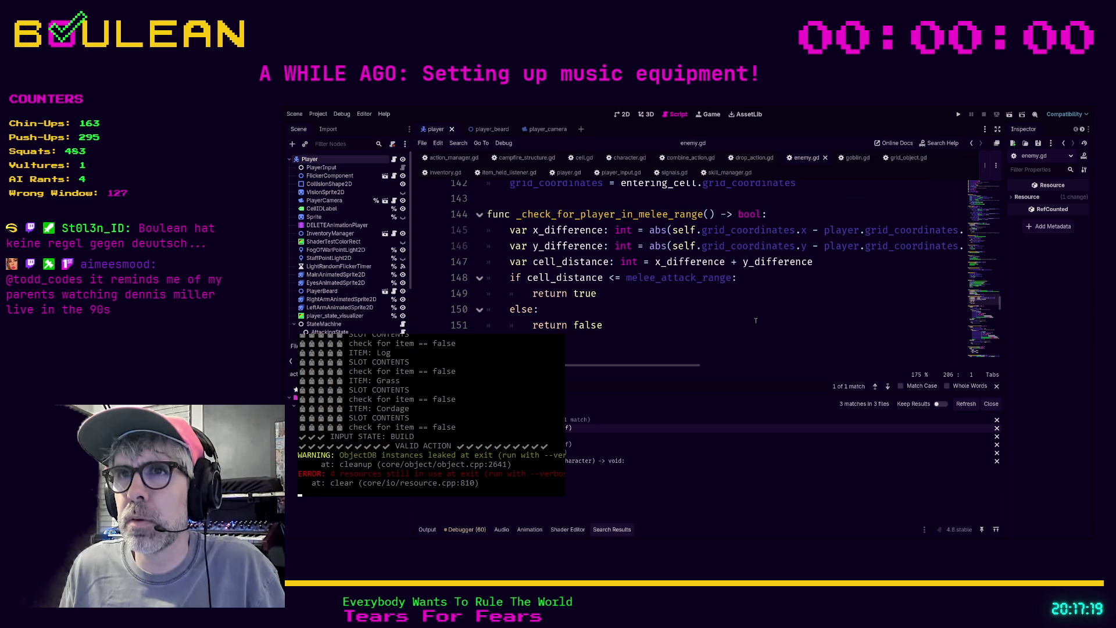
pyautogui.scroll(3, 756, 320)
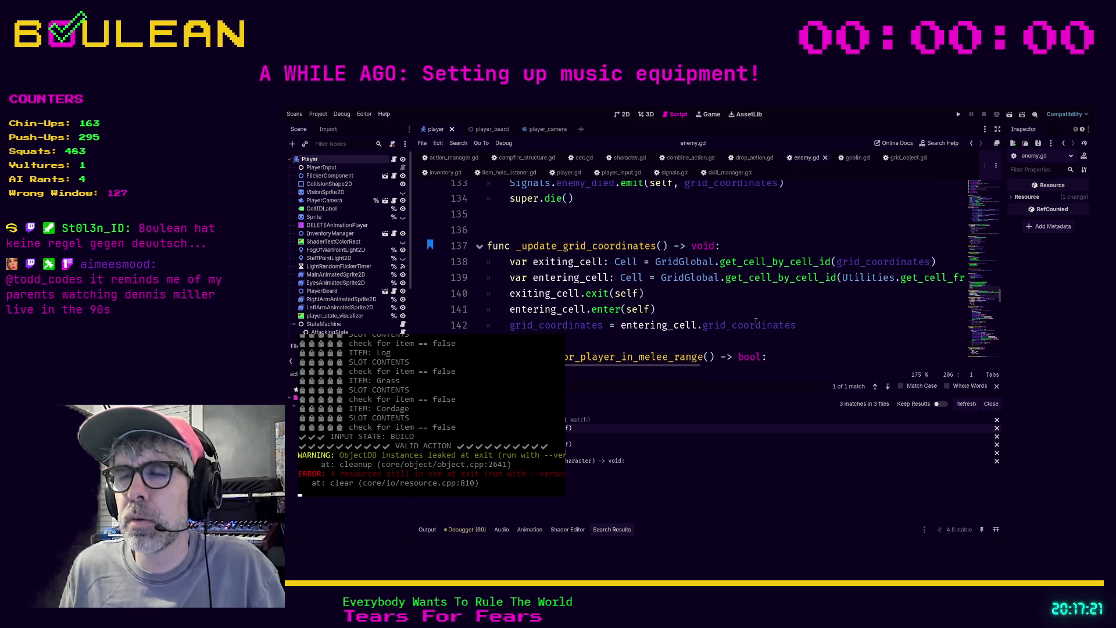
pyautogui.scroll(1, 756, 320)
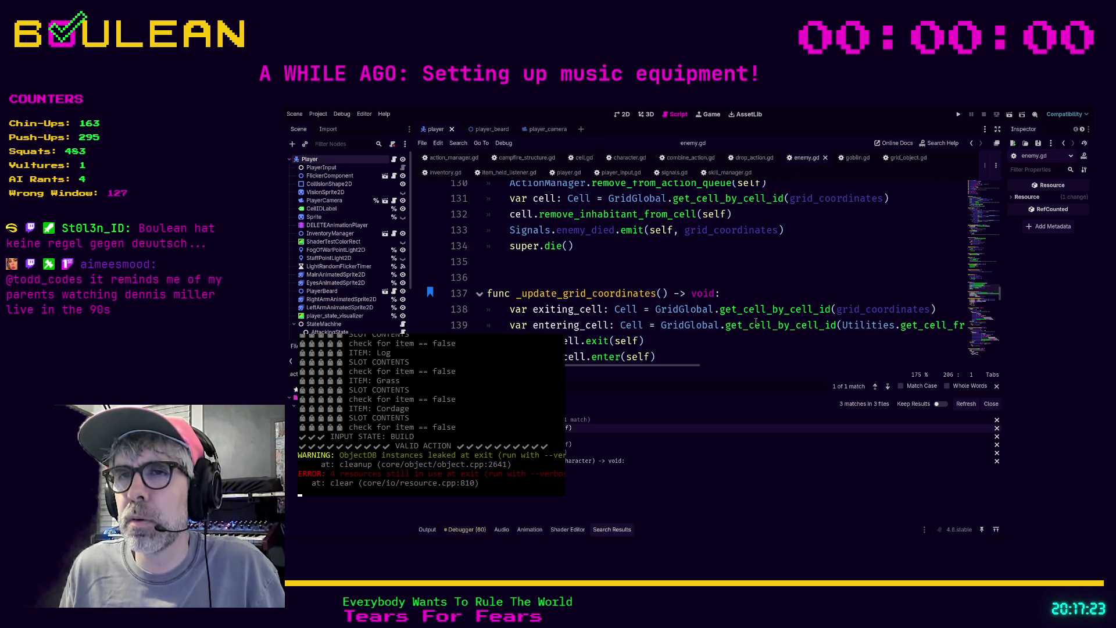
pyautogui.scroll(-1, 755, 322)
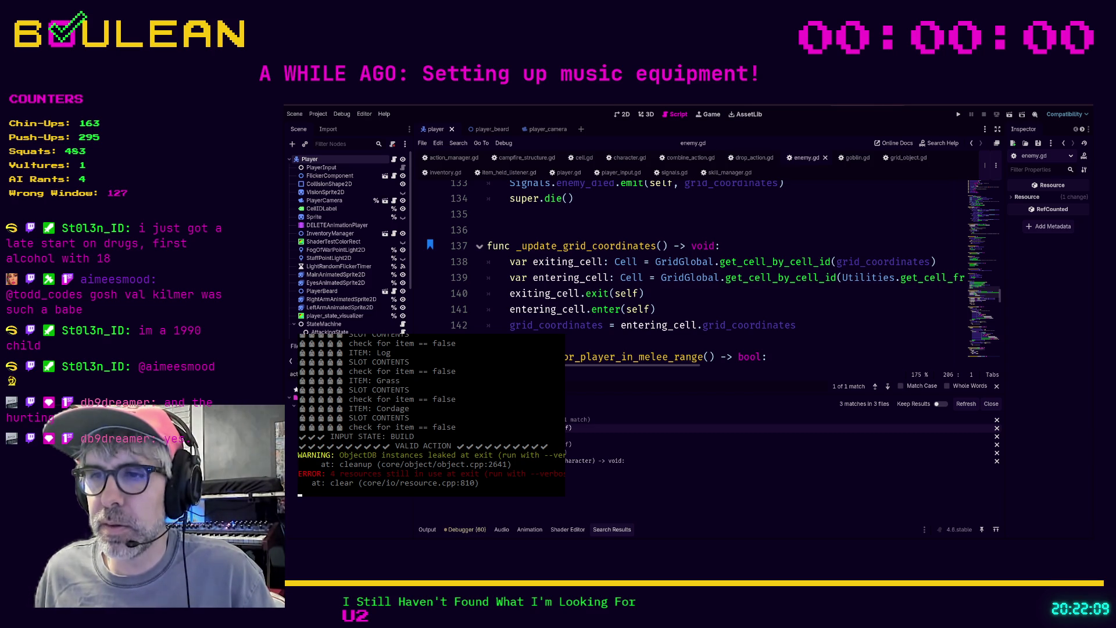
pyautogui.hotkey('alt', 'Tab')
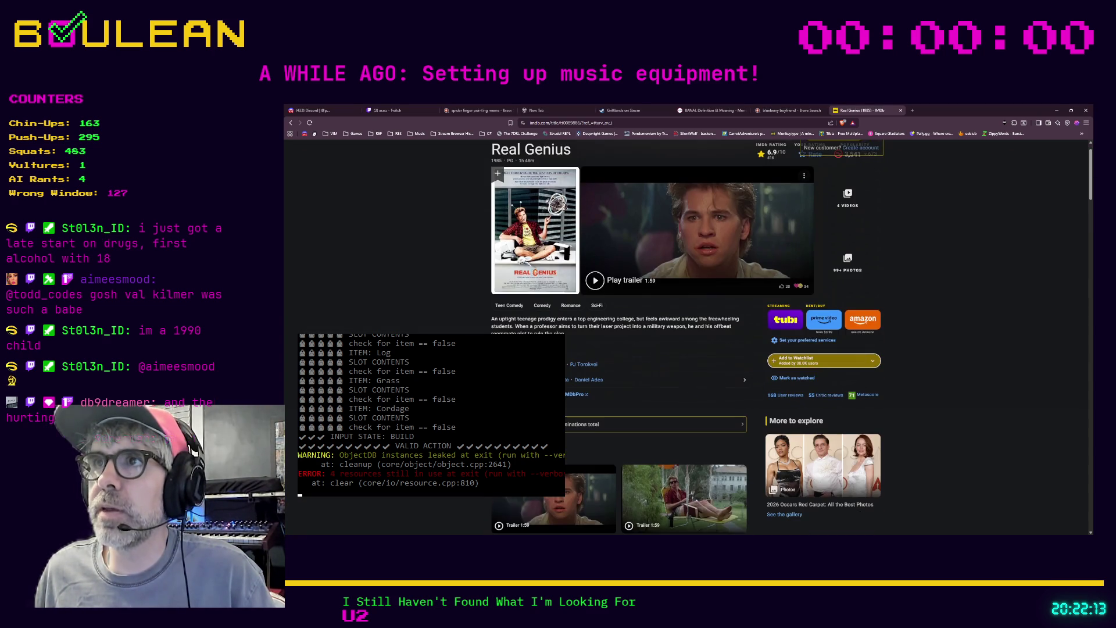
# Step: Hide the IMDb browser, put the caret on enemy.gd's blank line 143, and start the game
pyautogui.scroll(-2, 686, 337)
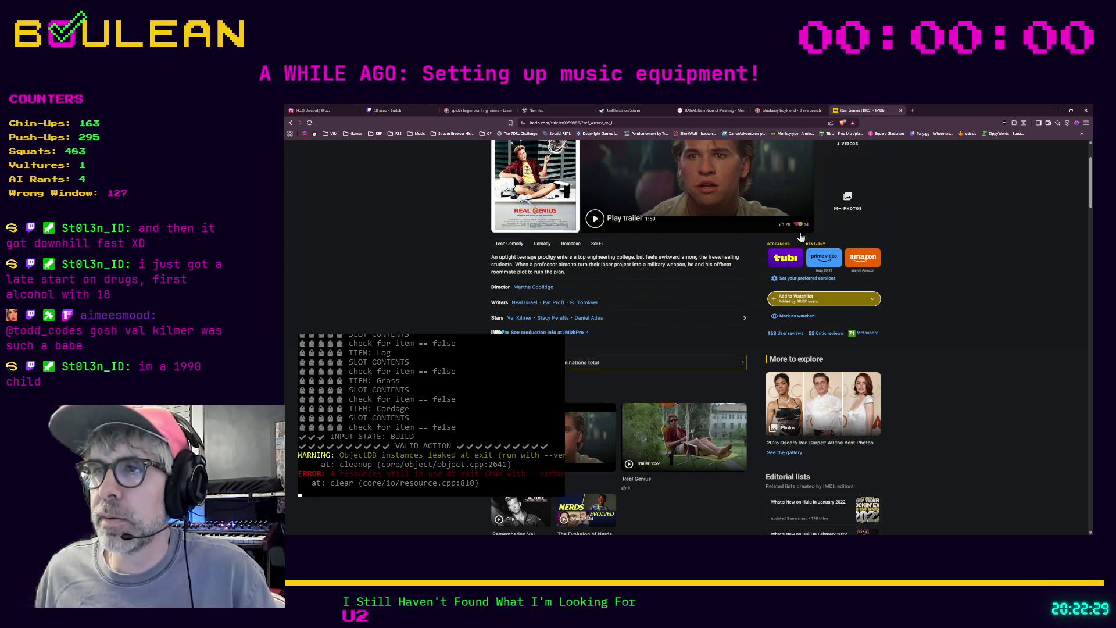
pyautogui.click(1056, 111)
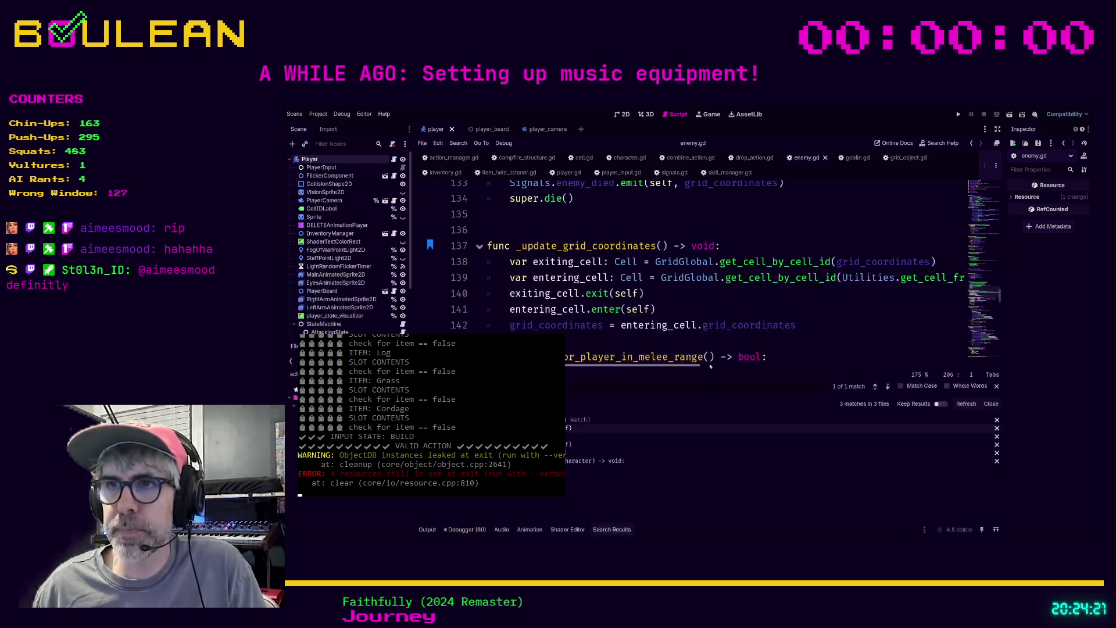
pyautogui.scroll(1, 651, 357)
pyautogui.scroll(1, 654, 353)
pyautogui.click(658, 350)
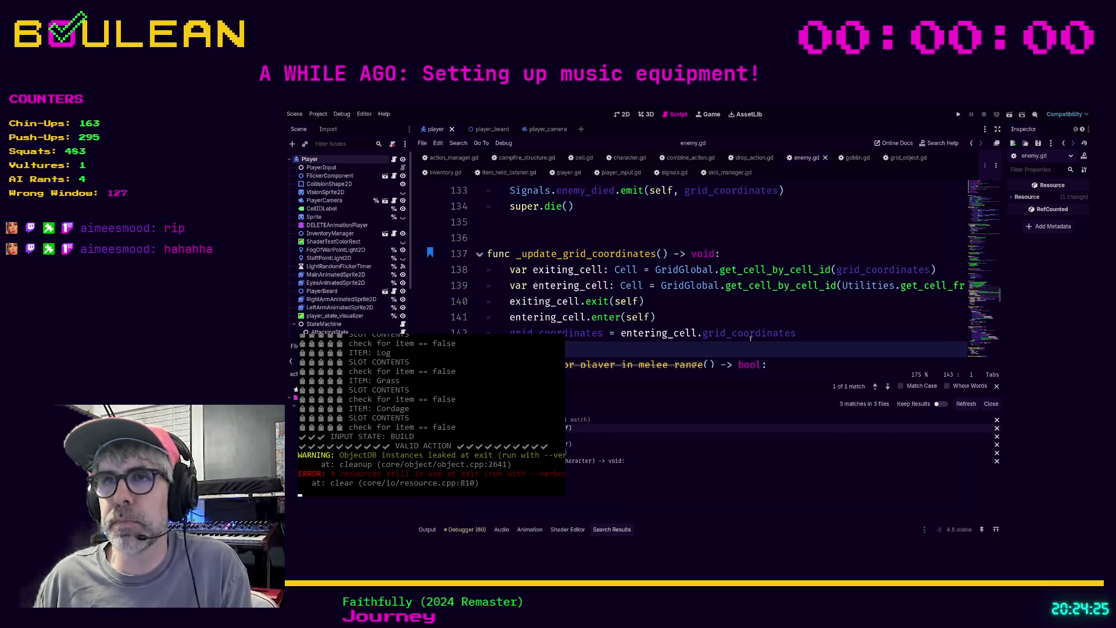
pyautogui.press('F5')
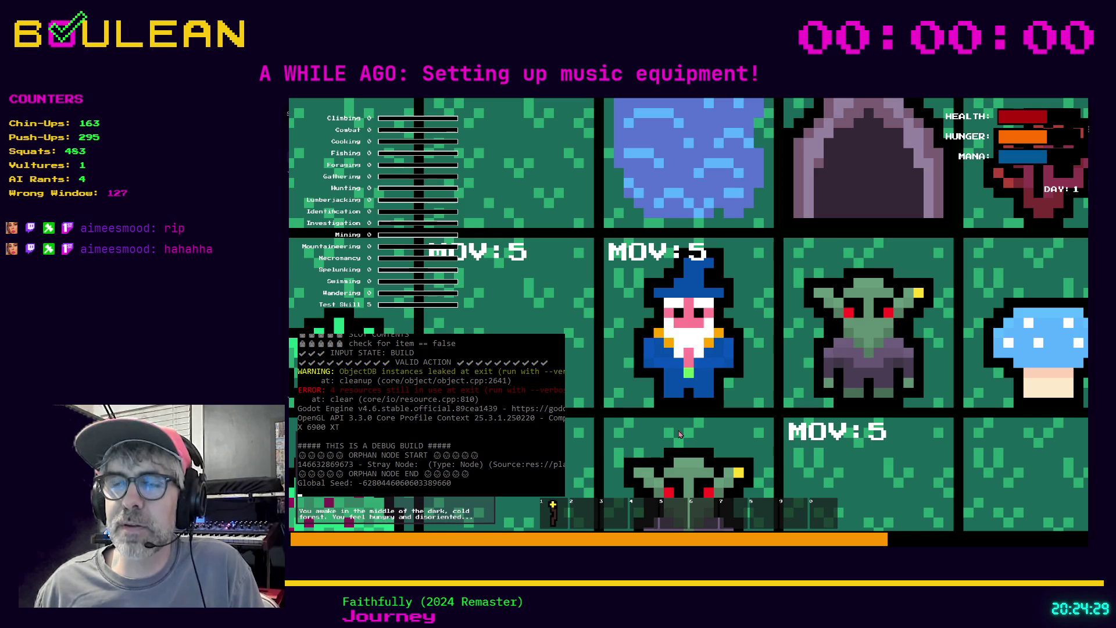
# Step: Walk the wizard around the night forest until Wandering reaches 2, then stop the game
pyautogui.scroll(-5, 727, 401)
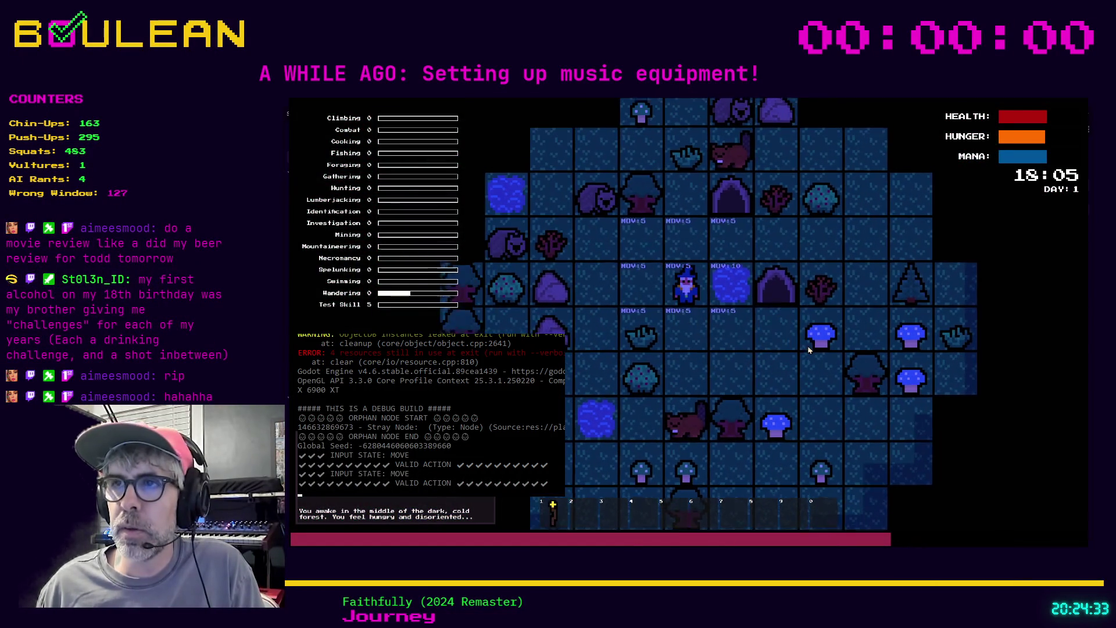
pyautogui.press('Up')
pyautogui.press('Left')
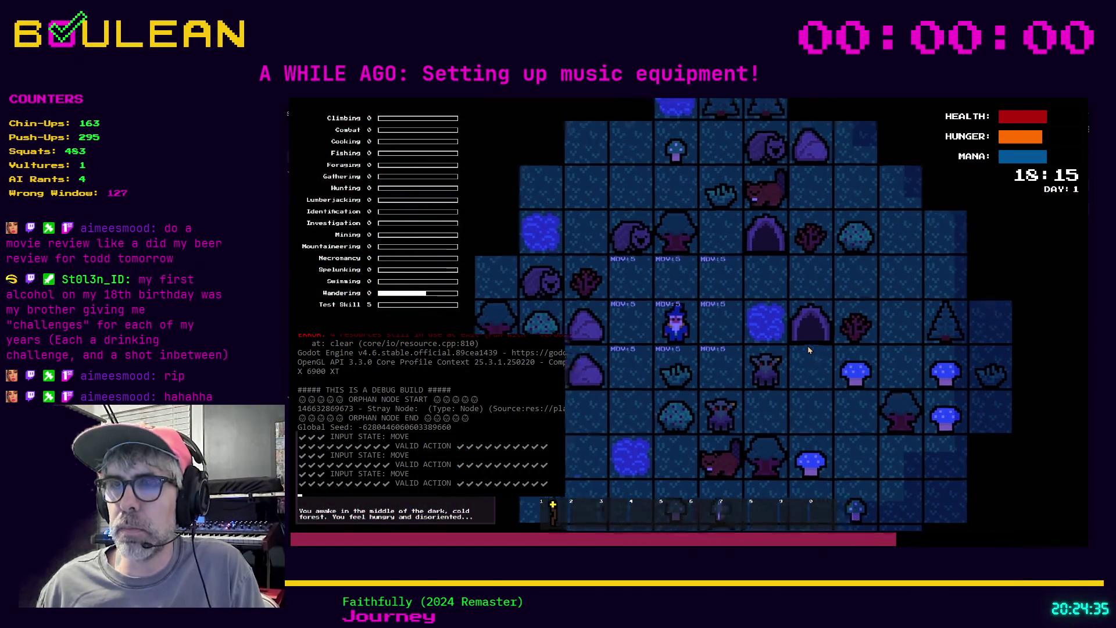
pyautogui.press('Left')
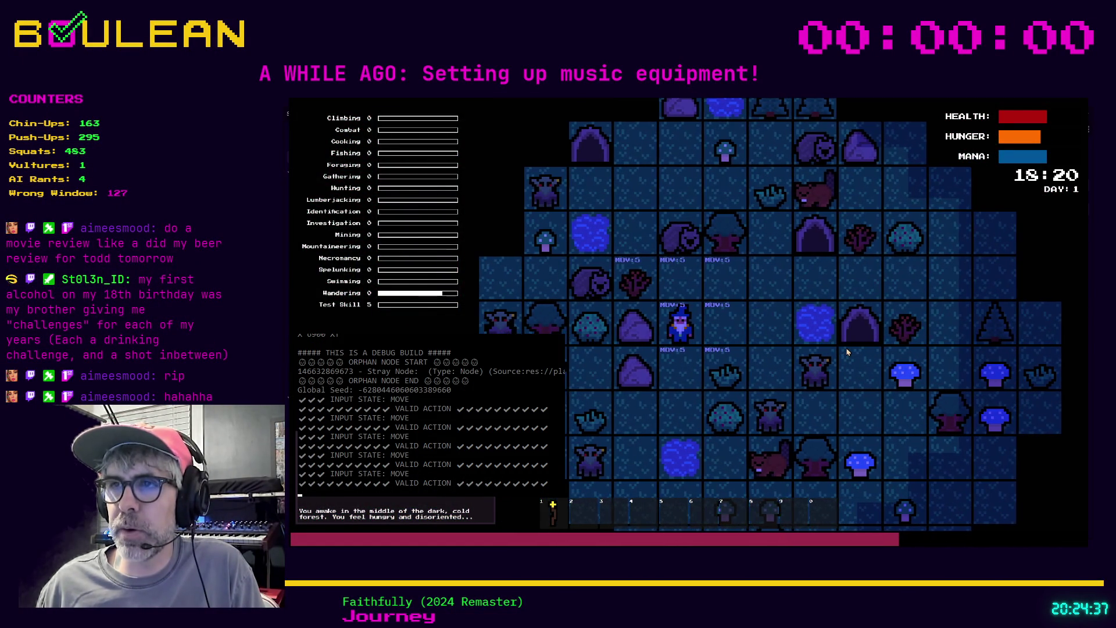
pyautogui.press('Down')
pyautogui.press('Down')
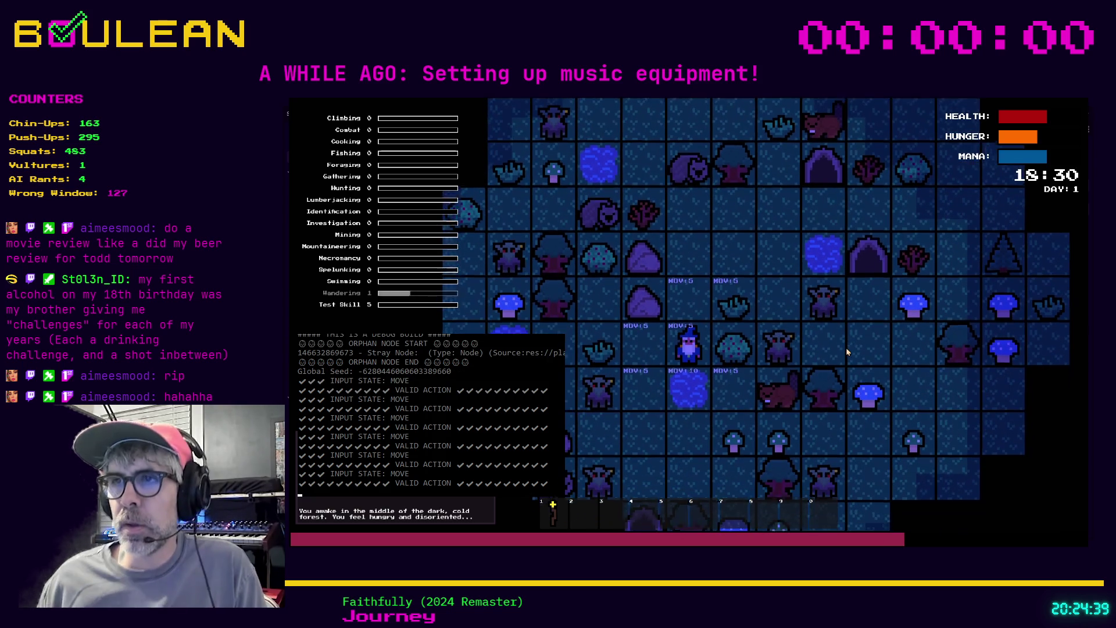
pyautogui.press('Up')
pyautogui.press('Up')
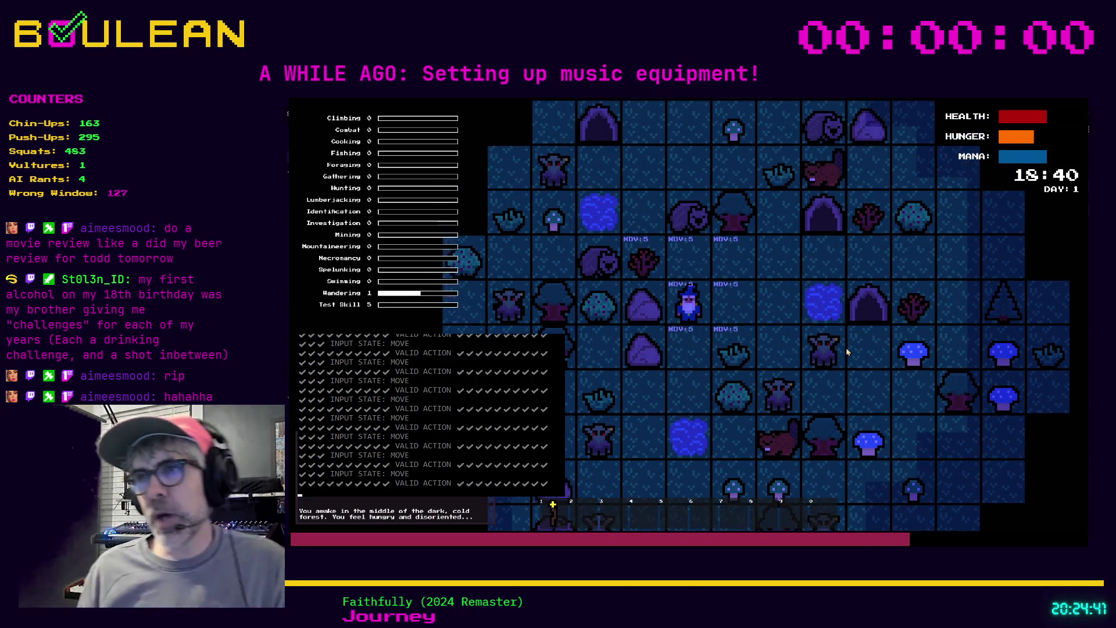
pyautogui.press('Right')
pyautogui.press('Right')
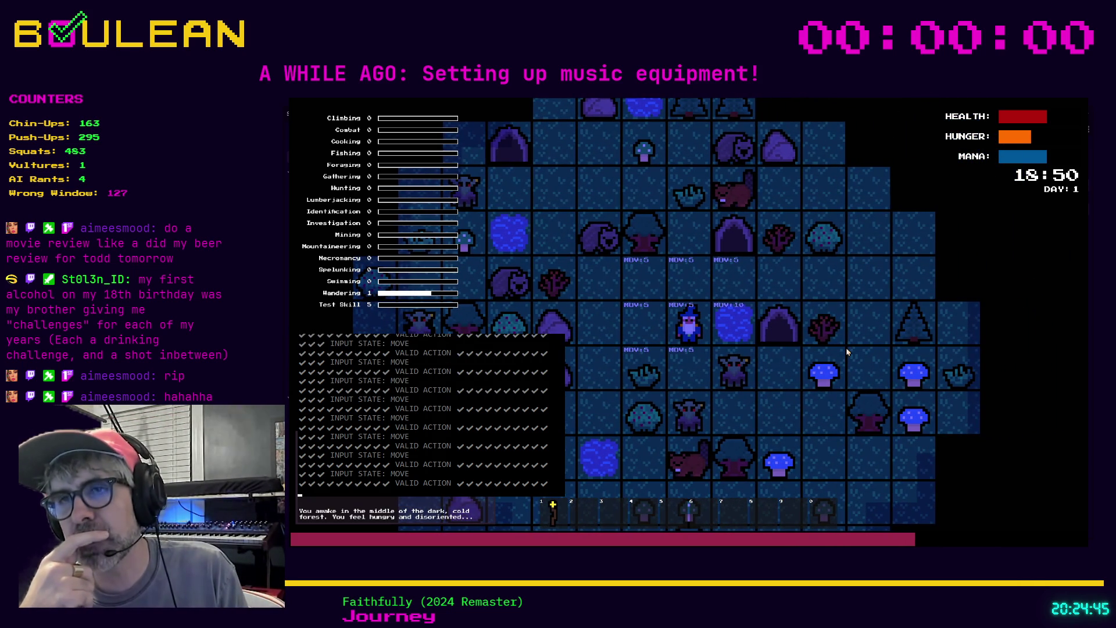
pyautogui.press('Up')
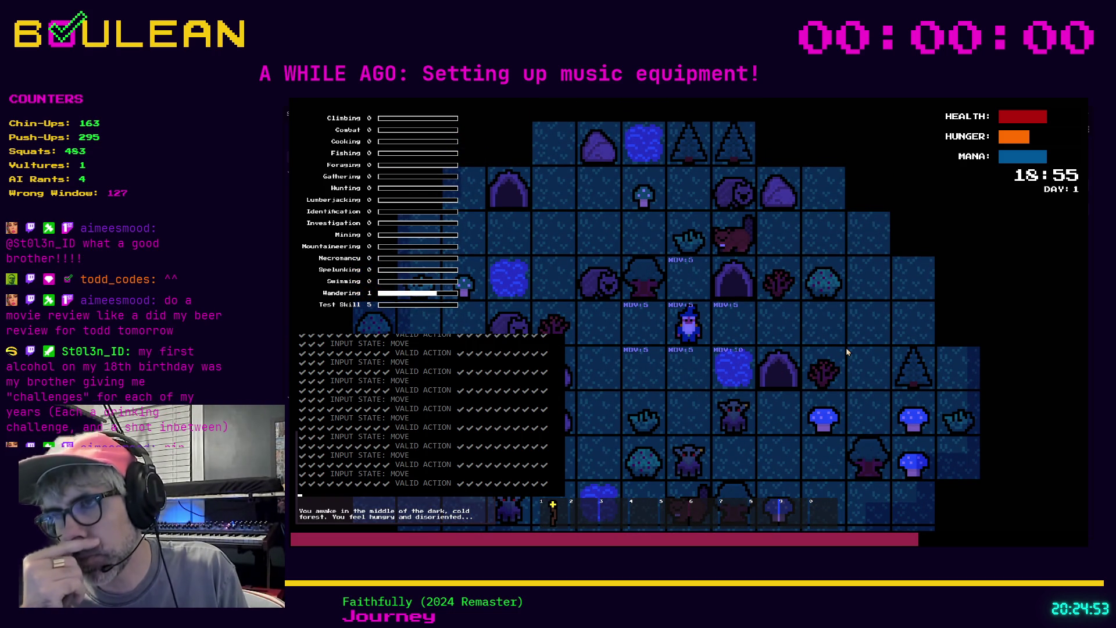
pyautogui.press('Down')
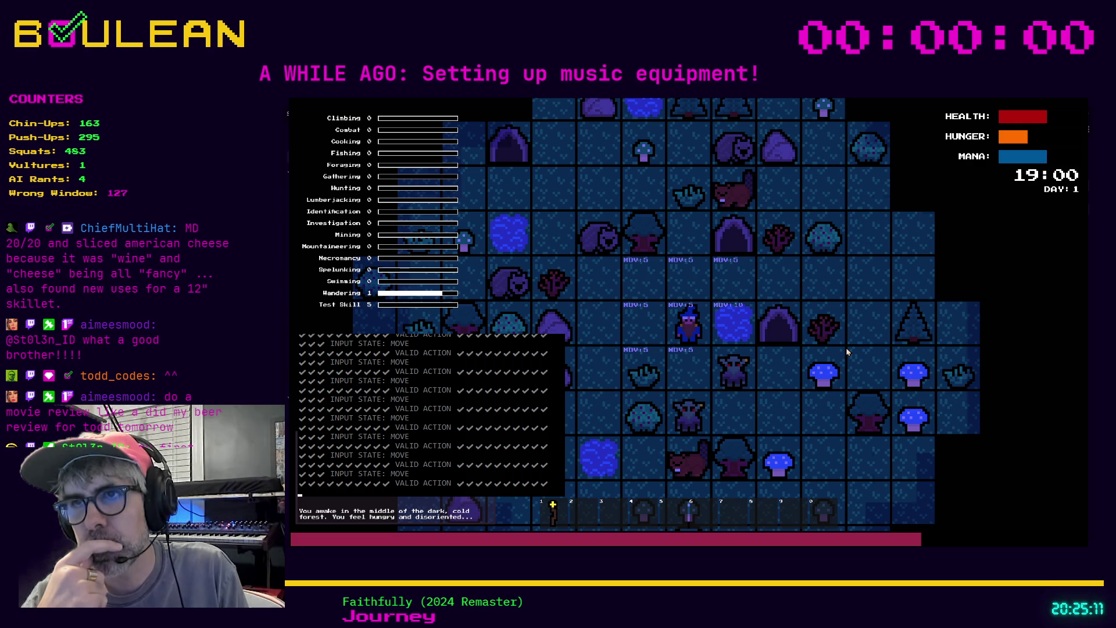
pyautogui.press('Left')
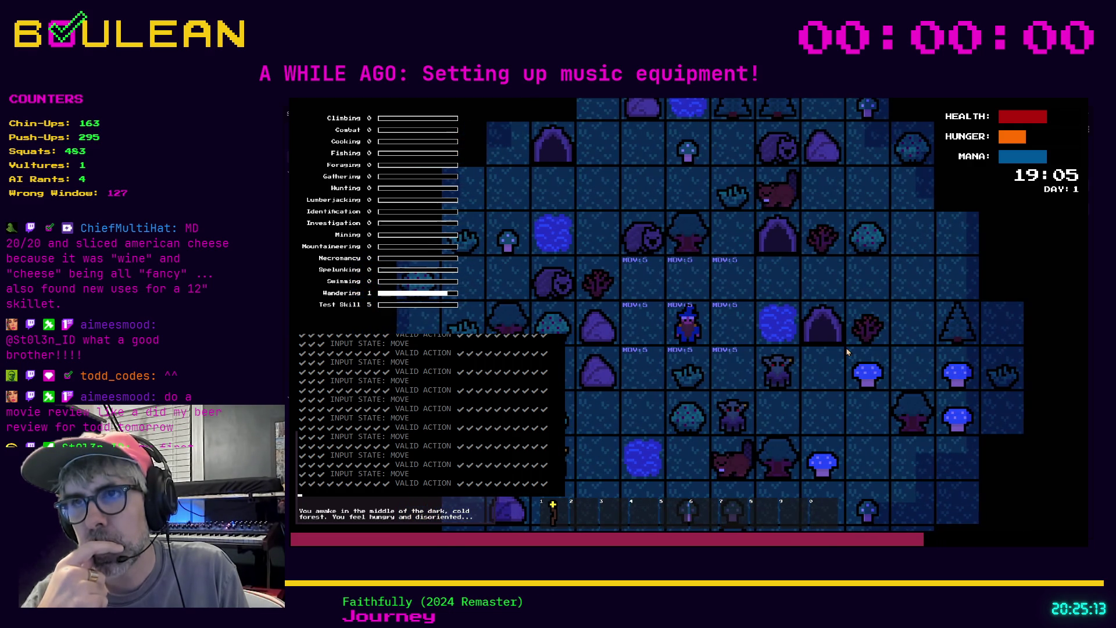
pyautogui.press('Left')
pyautogui.press('Down')
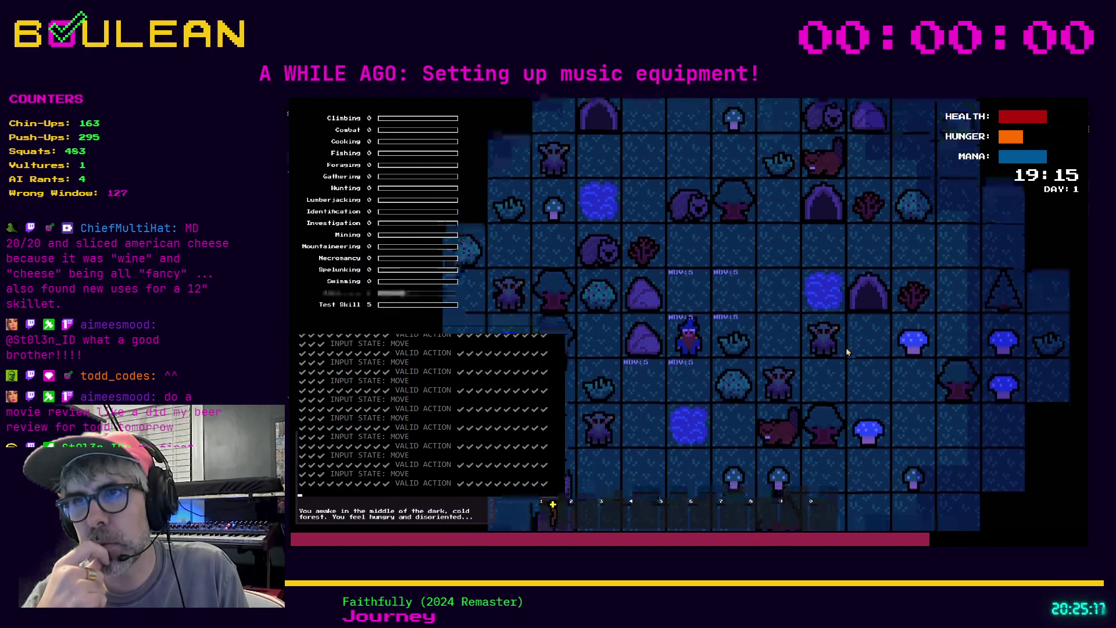
pyautogui.press('Down')
pyautogui.press('Left')
pyautogui.press('Down')
pyautogui.press('Down')
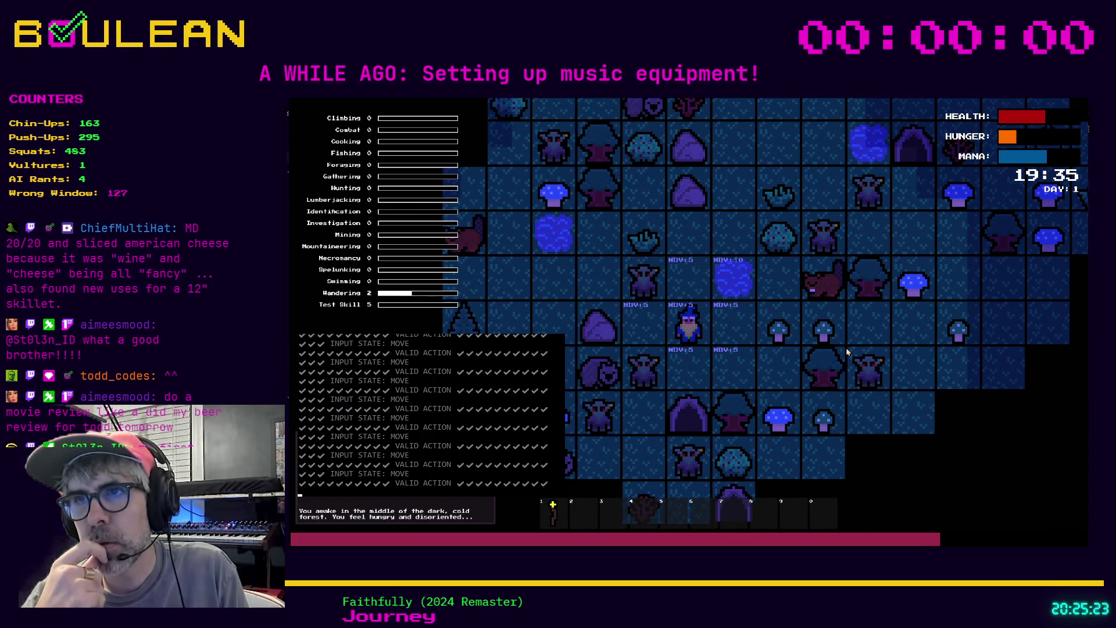
pyautogui.press('Right')
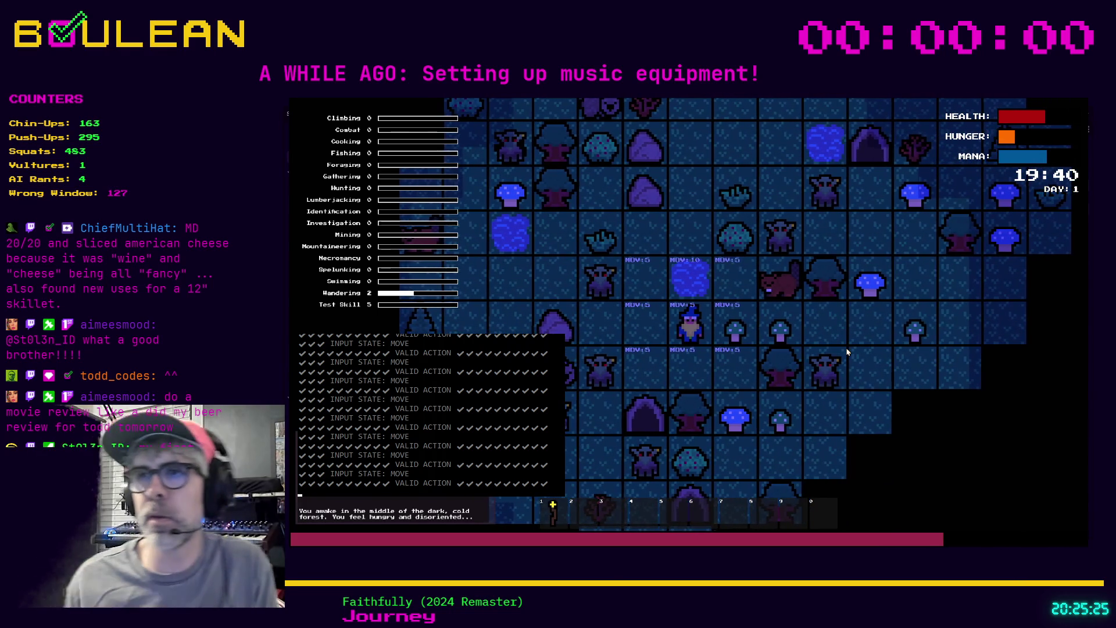
pyautogui.press('Left')
pyautogui.press('F8')
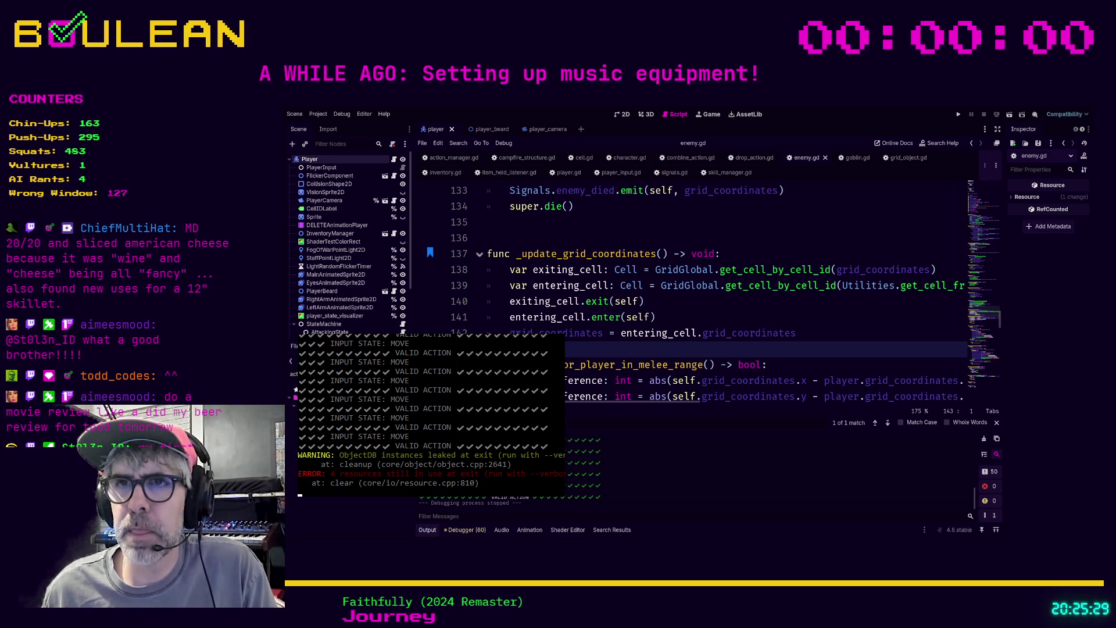
# Step: Insert a blank line after line 143 and place the caret after super.die()
pyautogui.press('Return')
pyautogui.scroll(-5, 564, 330)
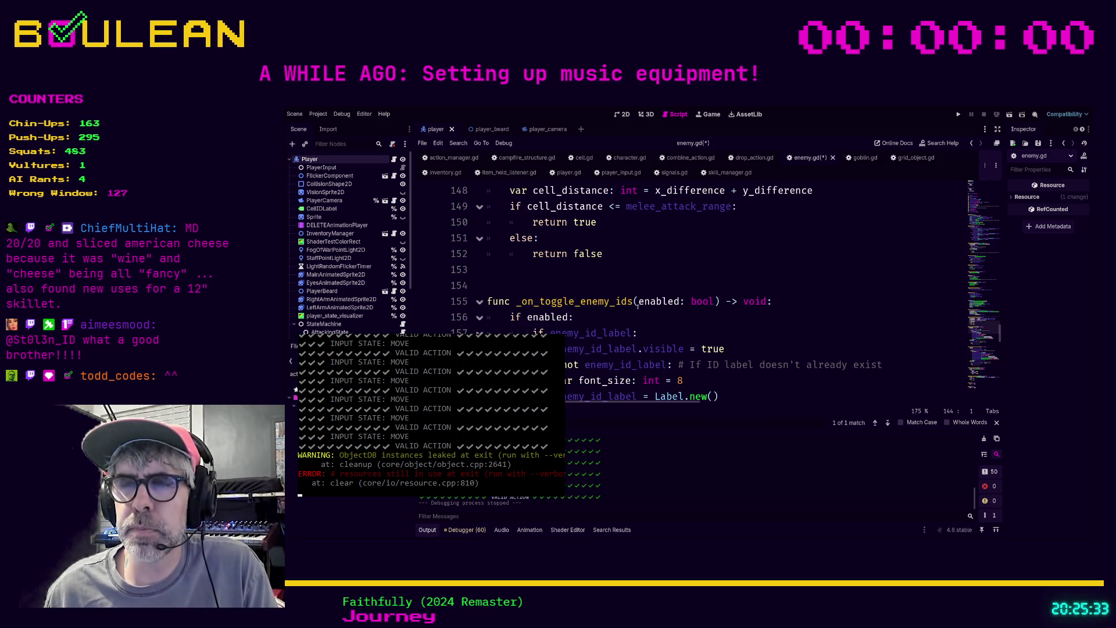
pyautogui.scroll(8, 635, 301)
pyautogui.click(639, 335)
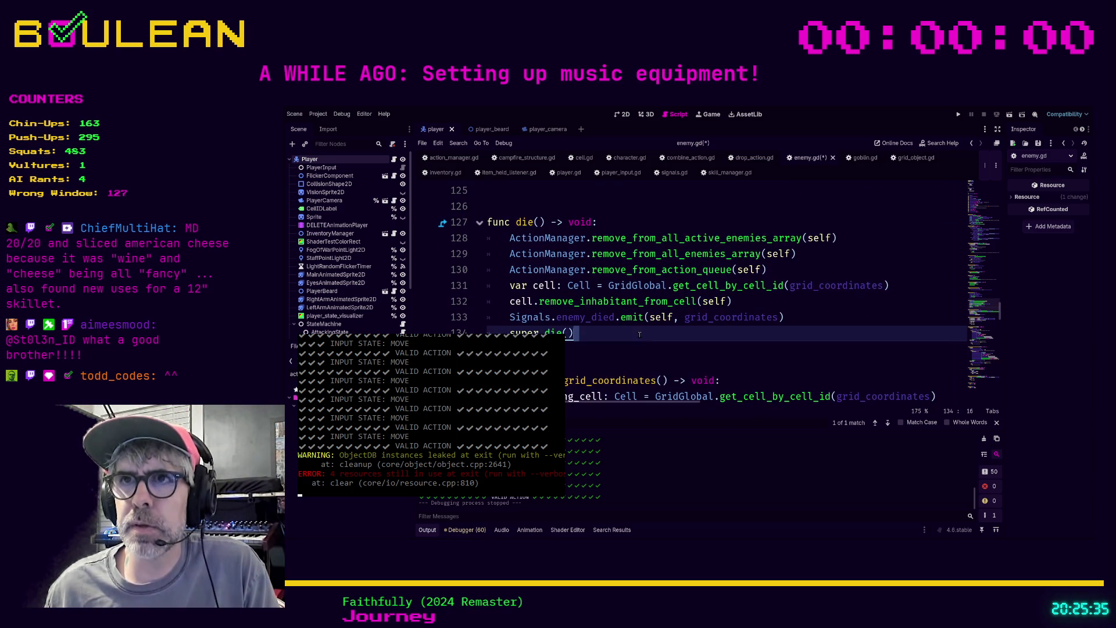
# Step: Find 'take' and open a new indented line at the top of take_next_action
pyautogui.hotkey('ctrl', 'f')
pyautogui.write('take')
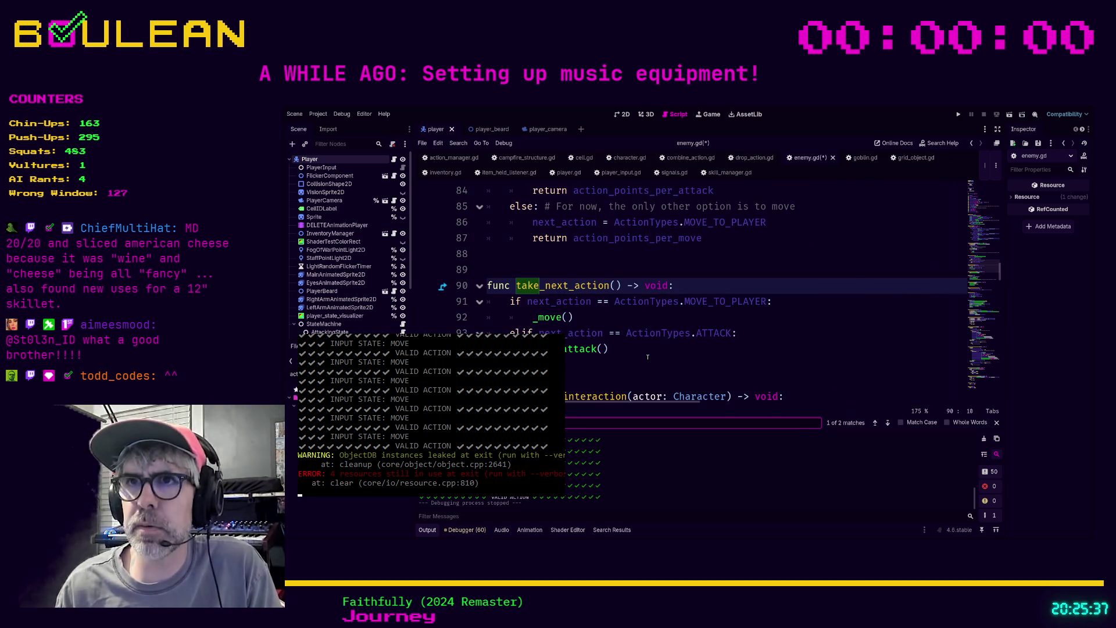
pyautogui.click(703, 289)
pyautogui.press('Return')
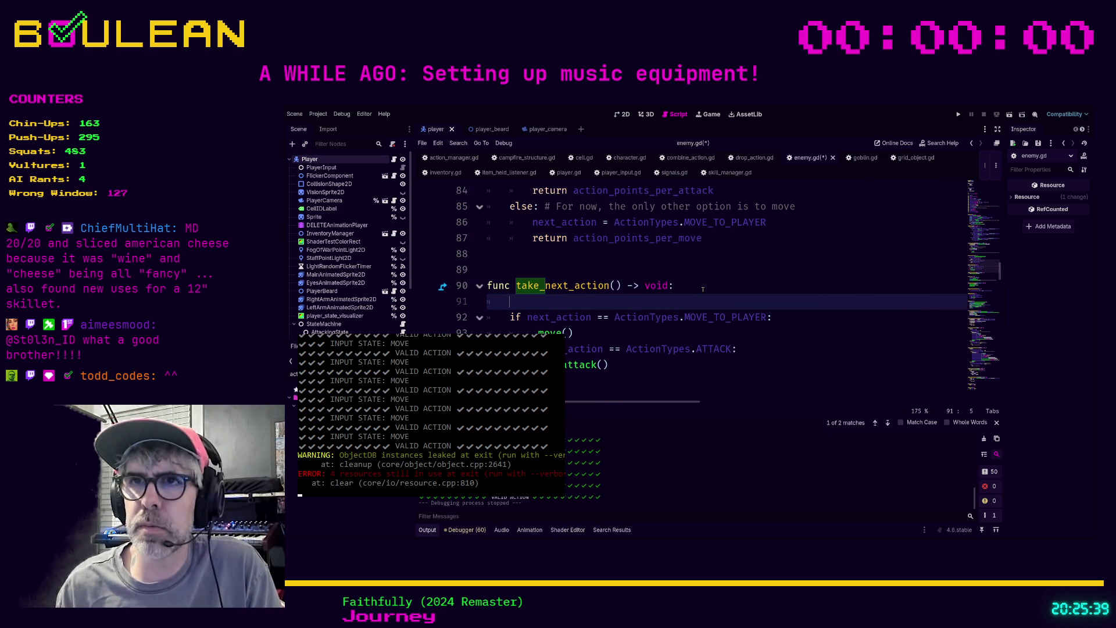
# Step: Print "TAKING NEXT ACTION: " with str(self), " | STATUS: " and str(status), then save
pyautogui.write('int("TAKING NE')
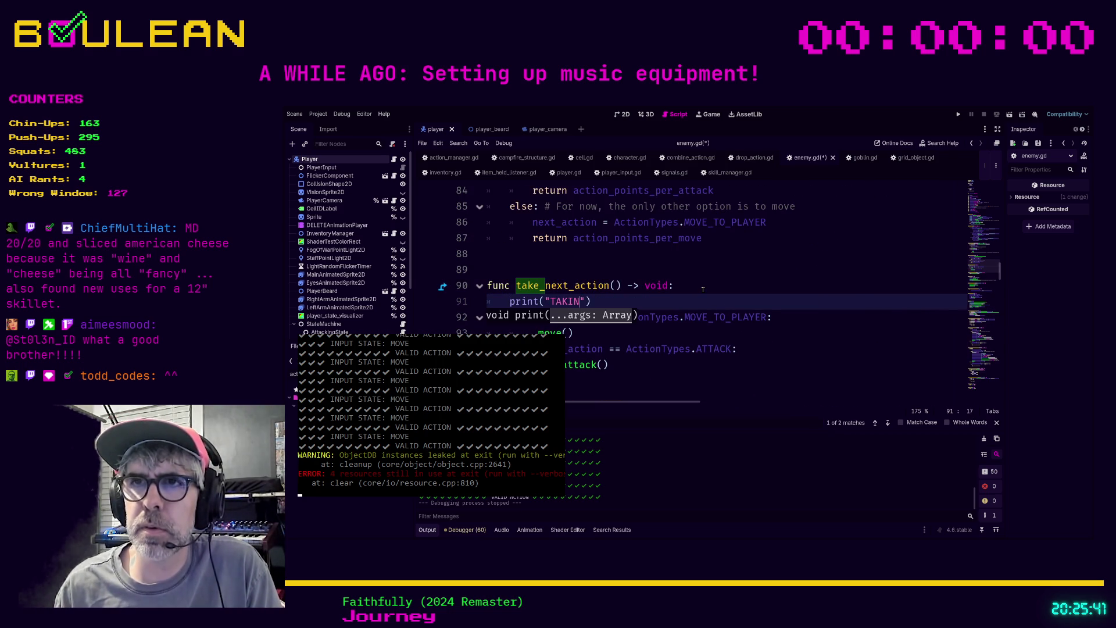
pyautogui.write('XT ACTION: "')
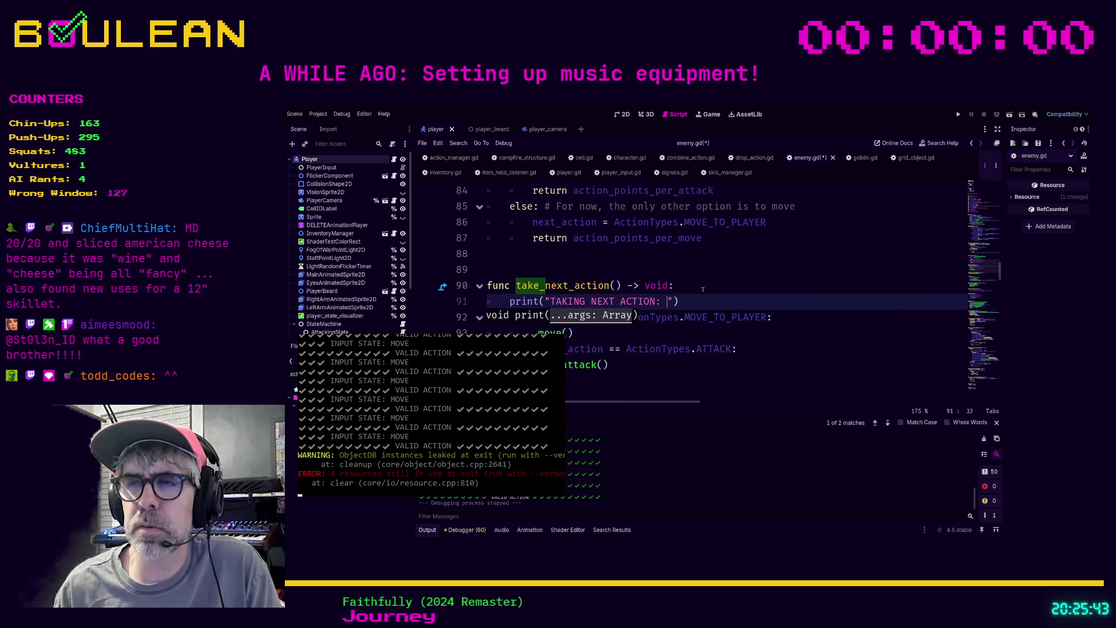
pyautogui.write(' + str(self')
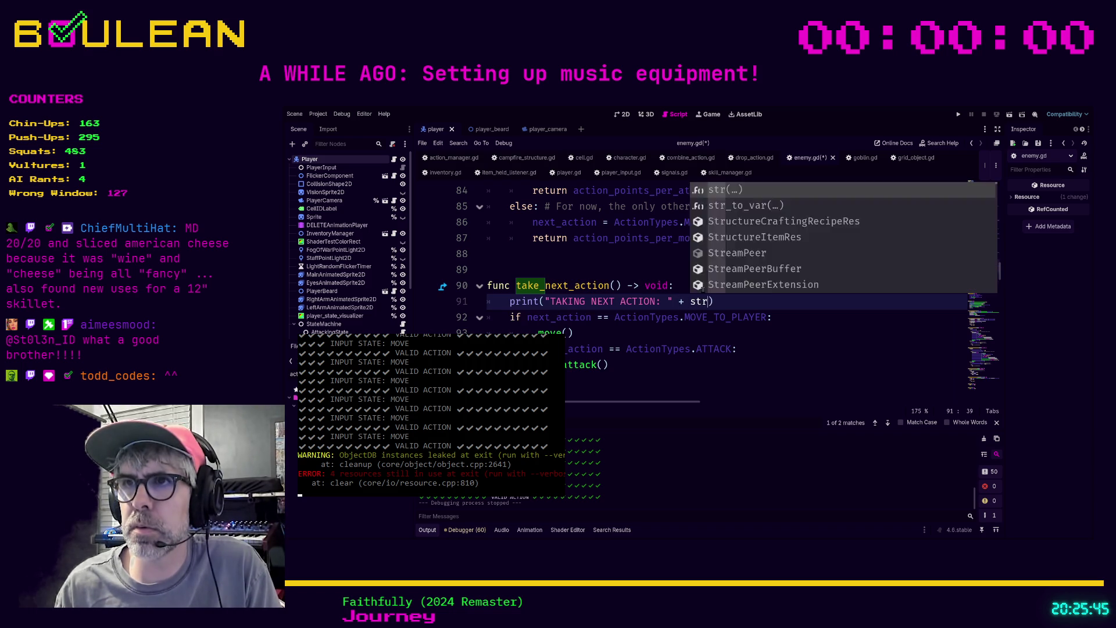
pyautogui.write(') +')
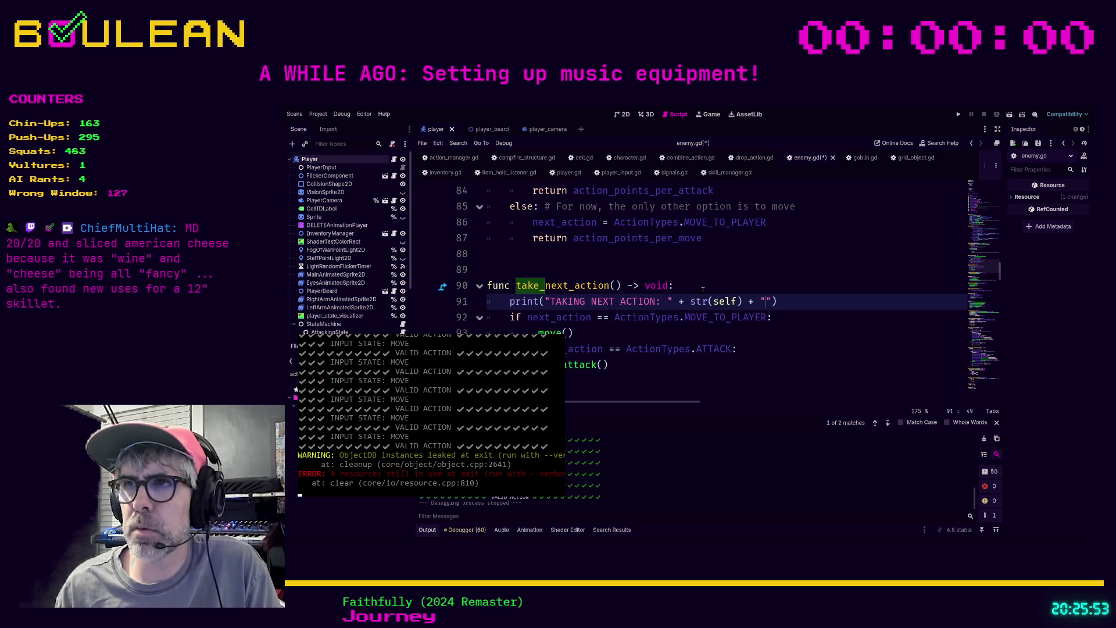
pyautogui.write('|')
pyautogui.write(' S')
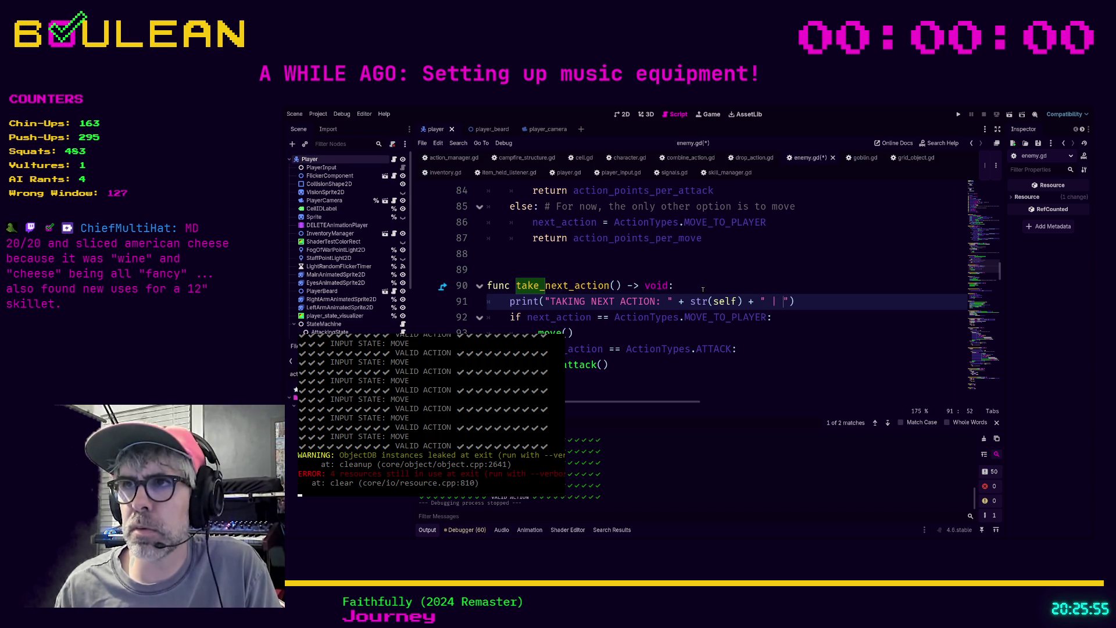
pyautogui.write('TATUS:')
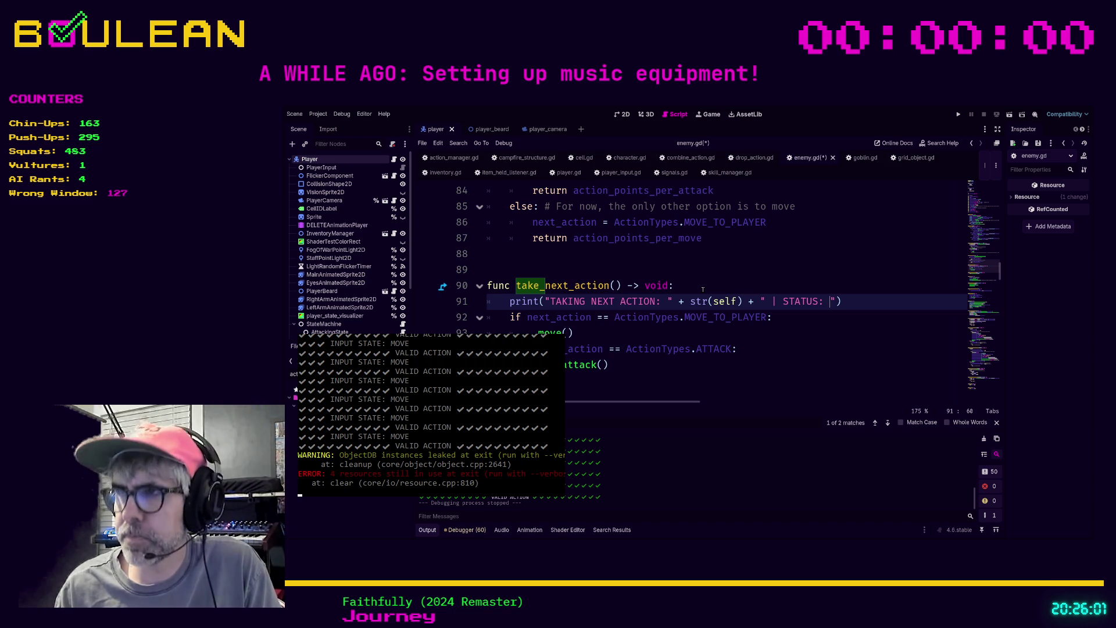
pyautogui.write('" = sta')
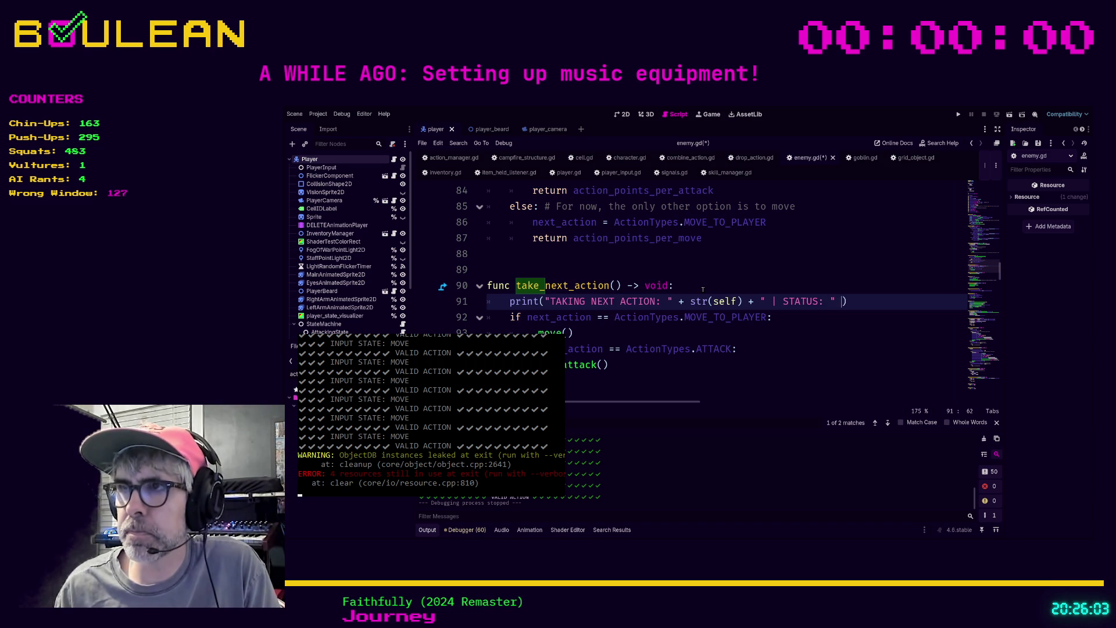
pyautogui.press('BackSpace')
pyautogui.press('BackSpace')
pyautogui.press('BackSpace')
pyautogui.write('(str')
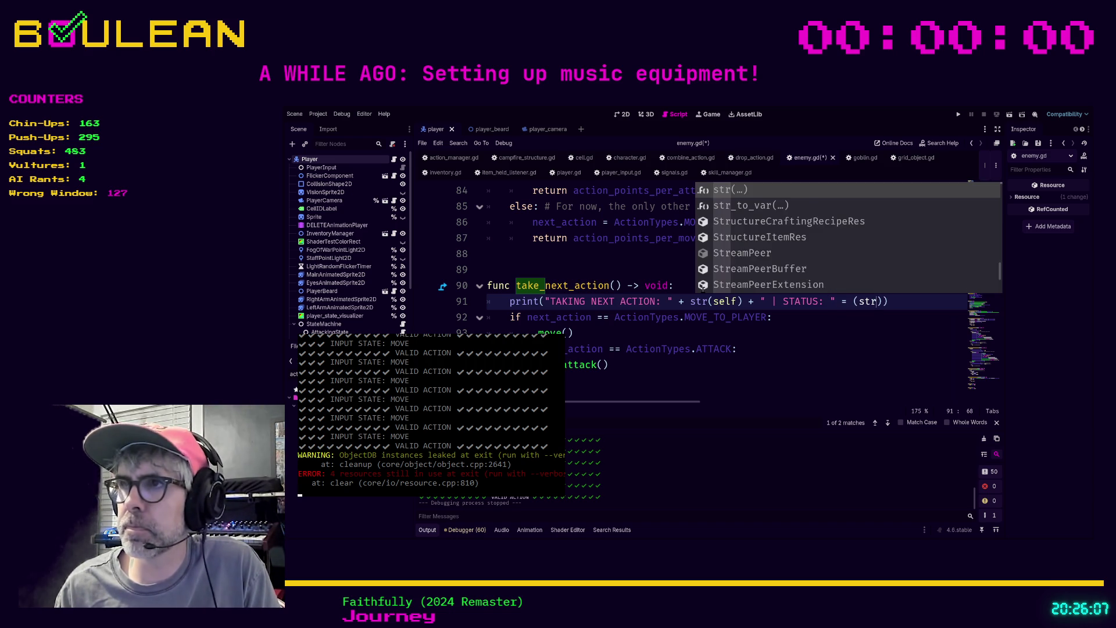
pyautogui.press('BackSpace')
pyautogui.press('BackSpace')
pyautogui.press('BackSpace')
pyautogui.write('sTr')
pyautogui.press('Return')
pyautogui.write('stat')
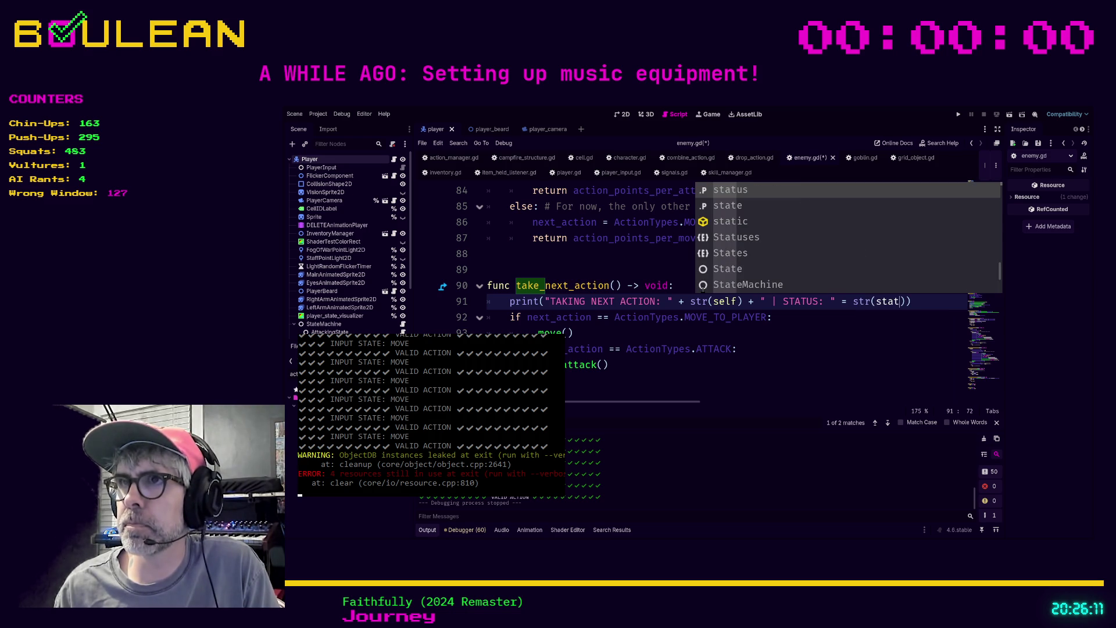
pyautogui.press('Return')
pyautogui.hotkey('ctrl', 's')
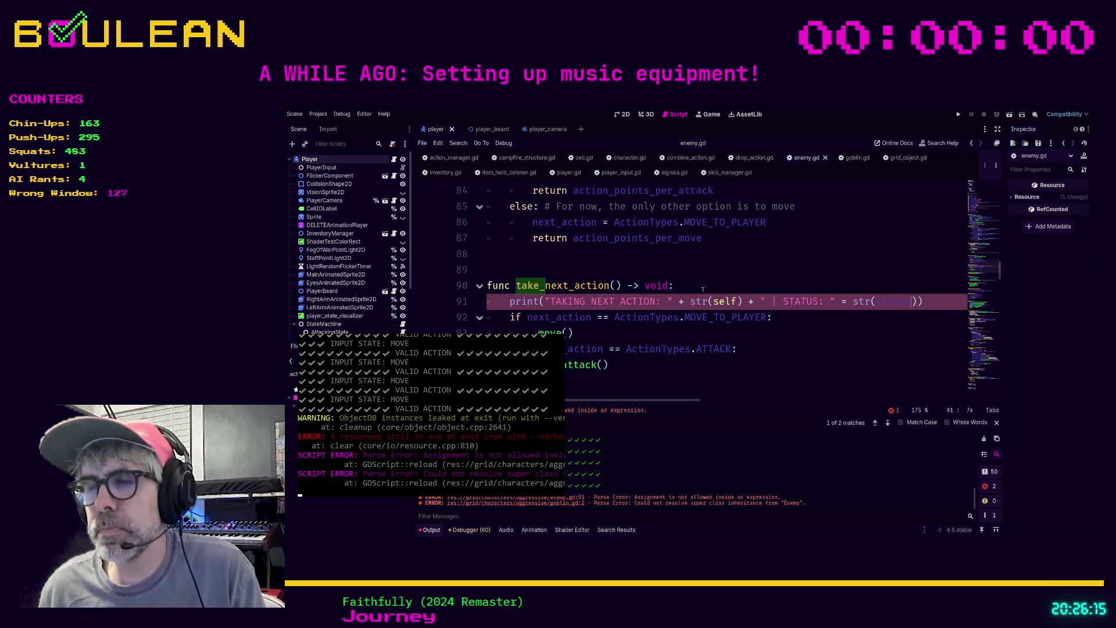
# Step: Replace the stray = before str(status) with +, save enemy.gd, and run the game
pyautogui.click(928, 303)
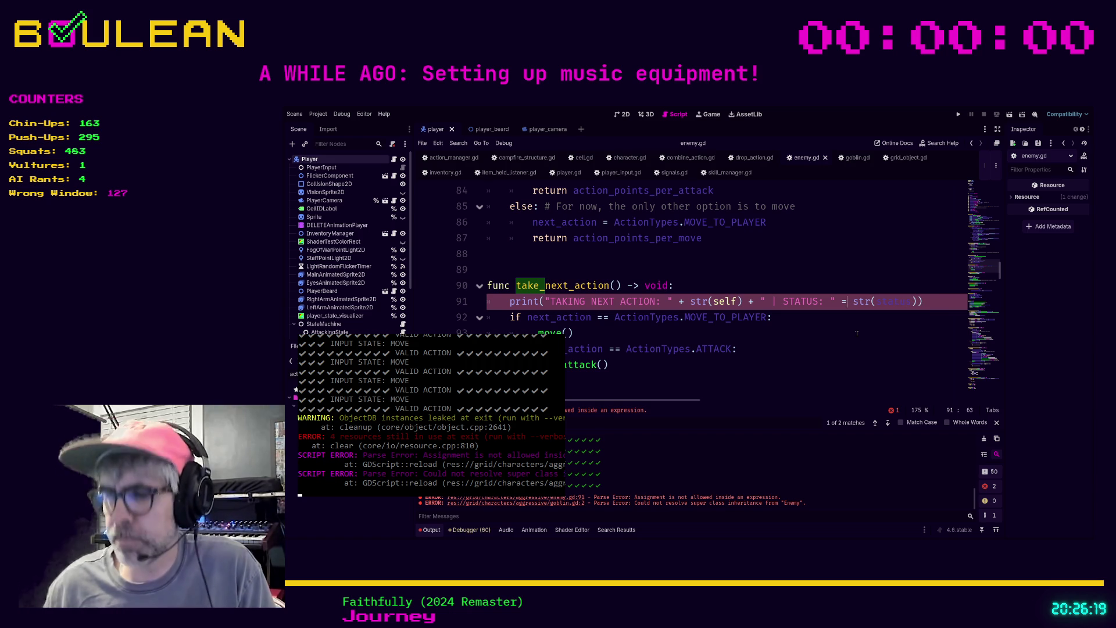
pyautogui.press('BackSpace')
pyautogui.write('+')
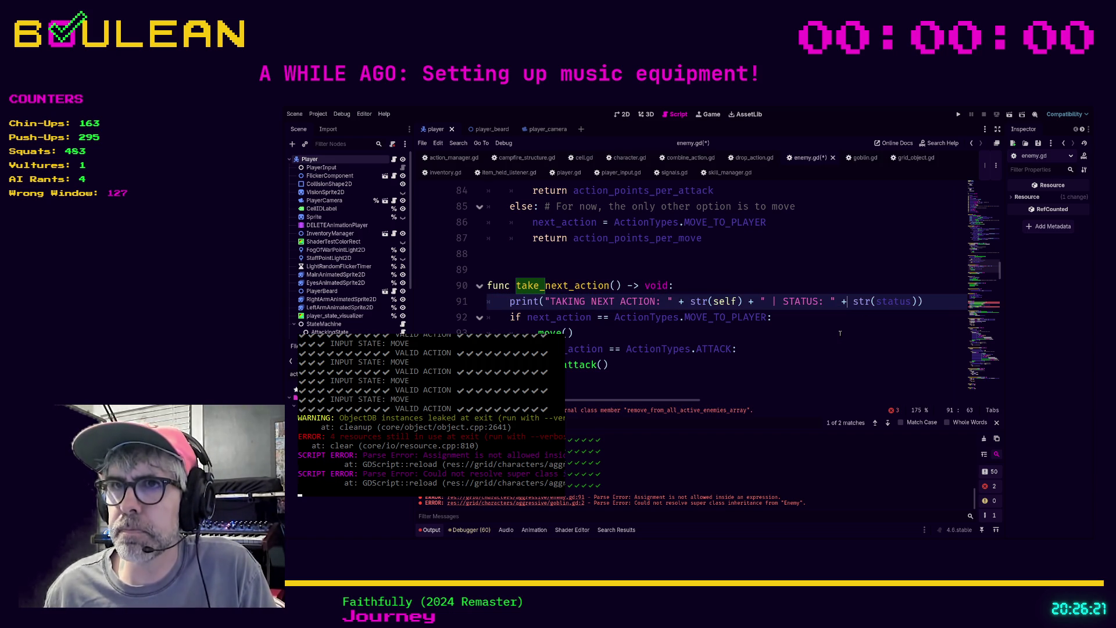
pyautogui.click(840, 333)
pyautogui.hotkey('ctrl', 's')
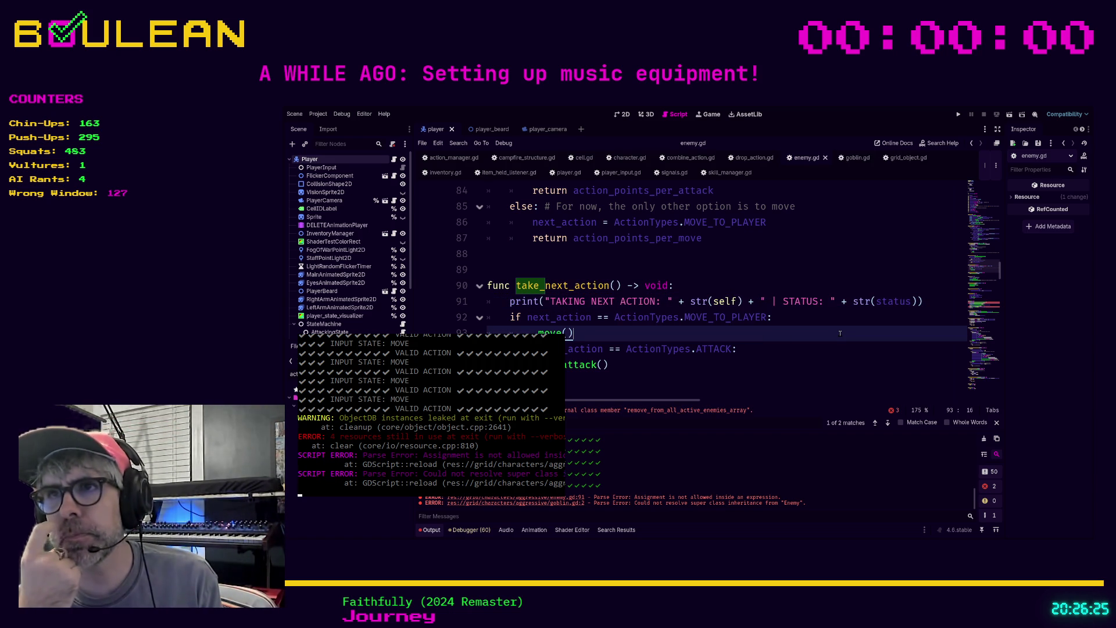
pyautogui.press('F5')
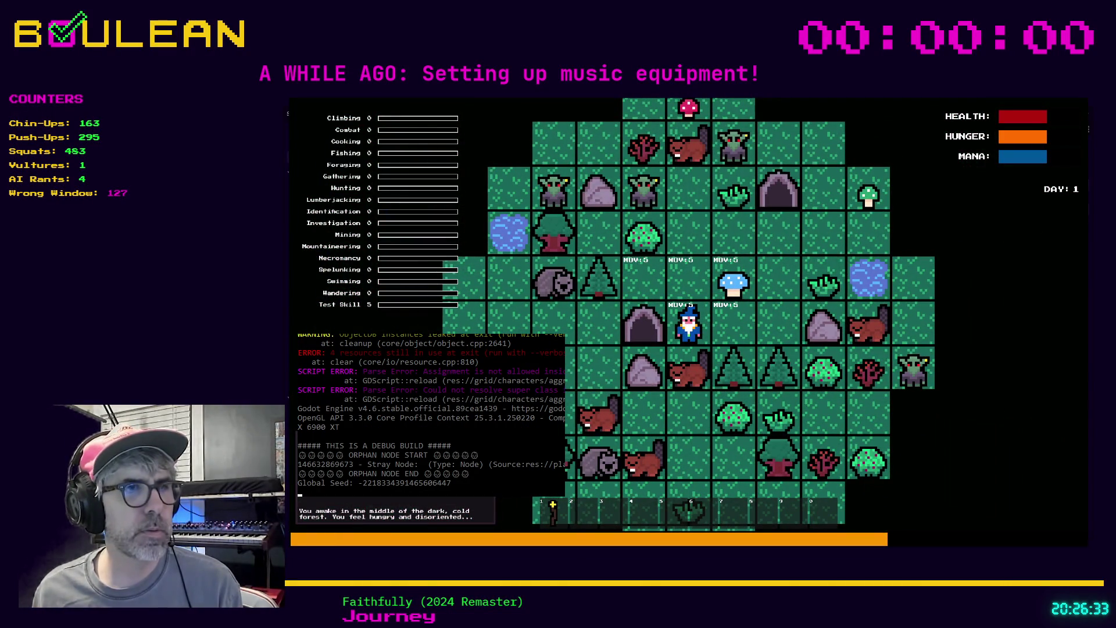
# Step: Zoom out, move the wizard one tile north to advance a turn, then stop the game
pyautogui.scroll(-1, 689, 314)
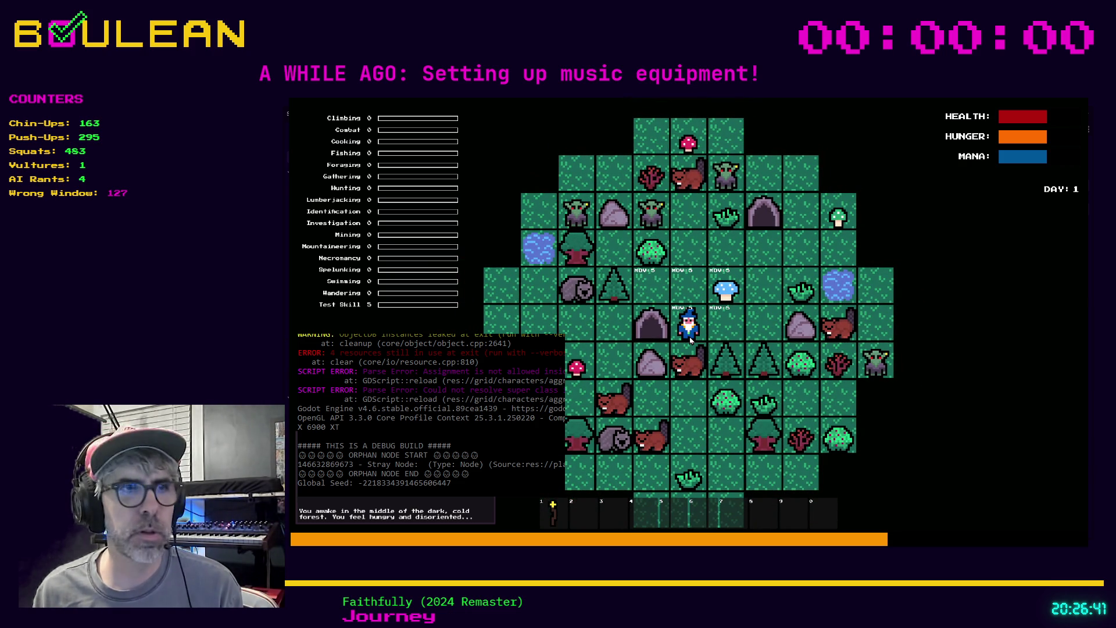
pyautogui.press('Up')
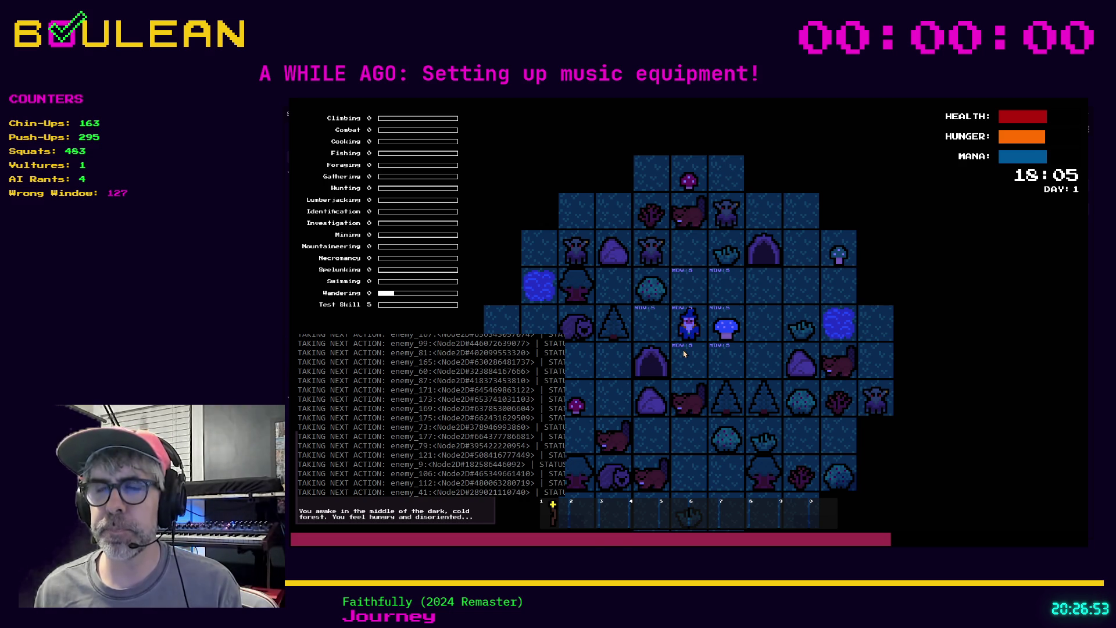
pyautogui.press('F8')
pyautogui.click(665, 369)
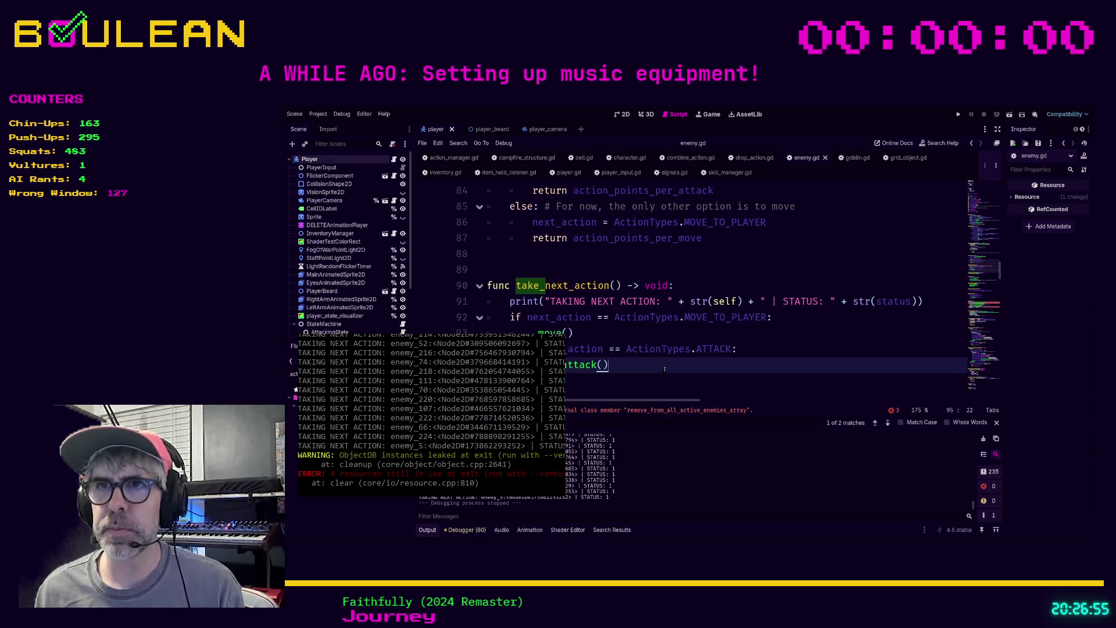
# Step: Search enemy.gd for _next_action and step through matches to the get_next_action definition on line 80
pyautogui.hotkey('ctrl', 'f')
pyautogui.write('_next_action')
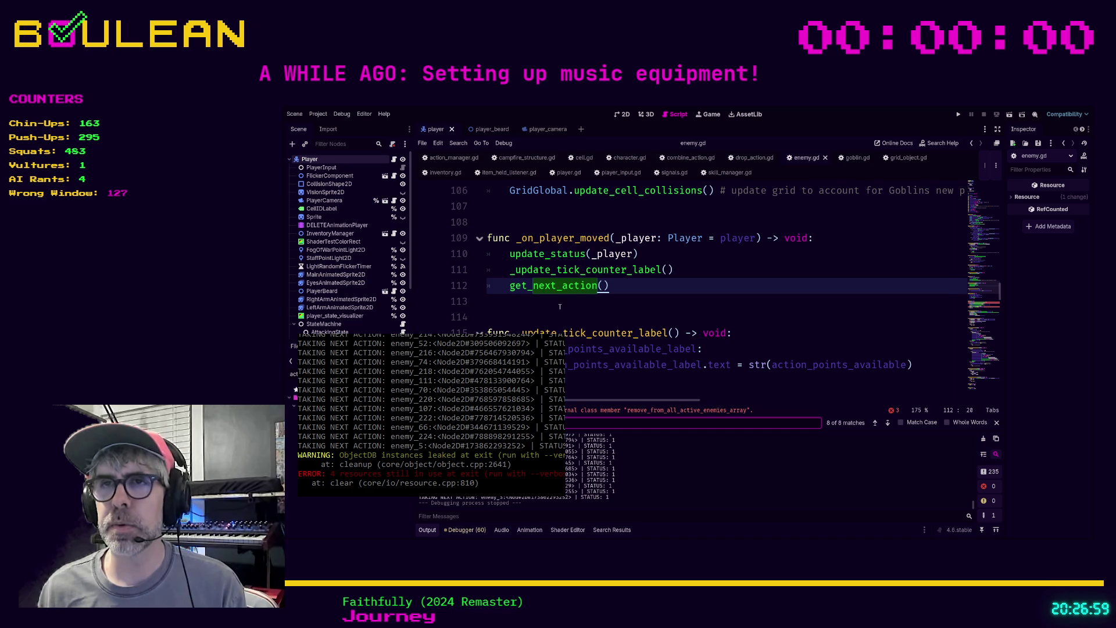
pyautogui.press('Return')
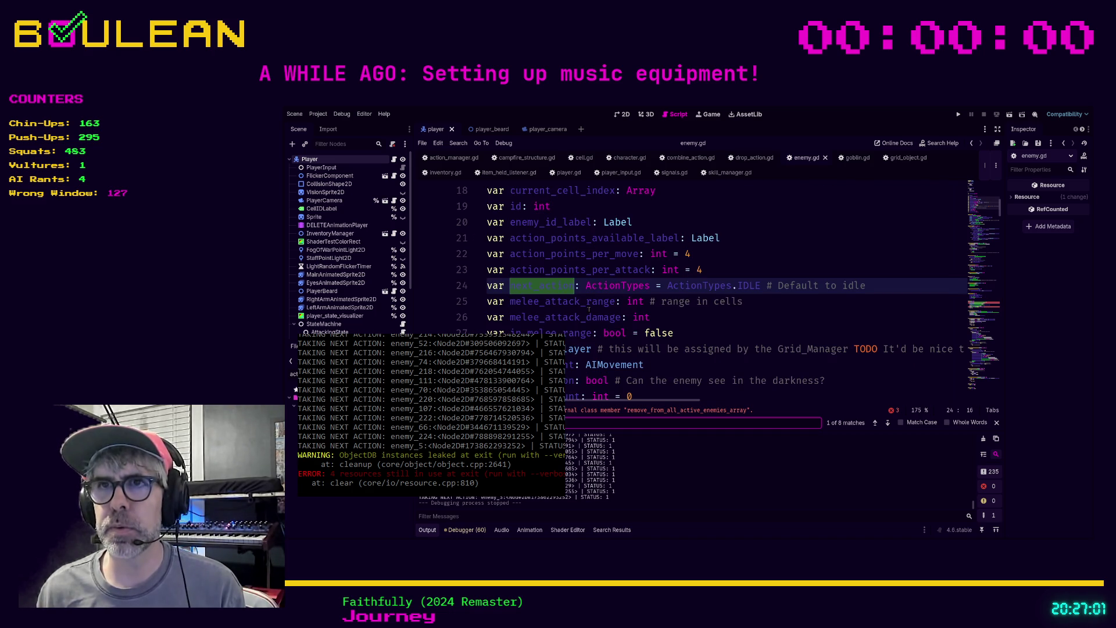
pyautogui.press('Return')
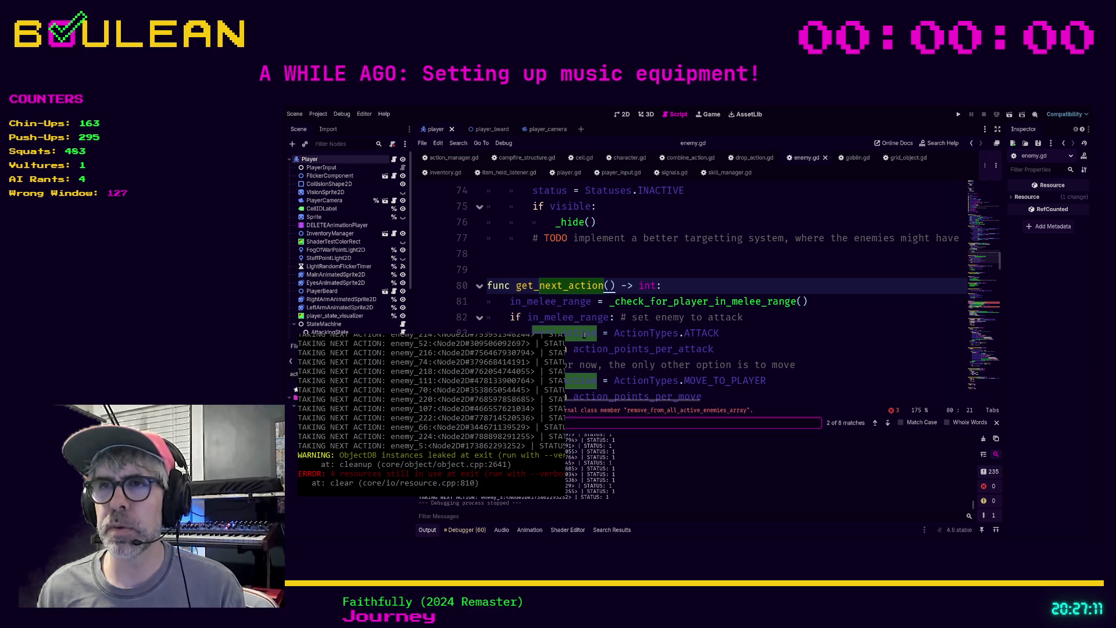
pyautogui.scroll(-1, 584, 335)
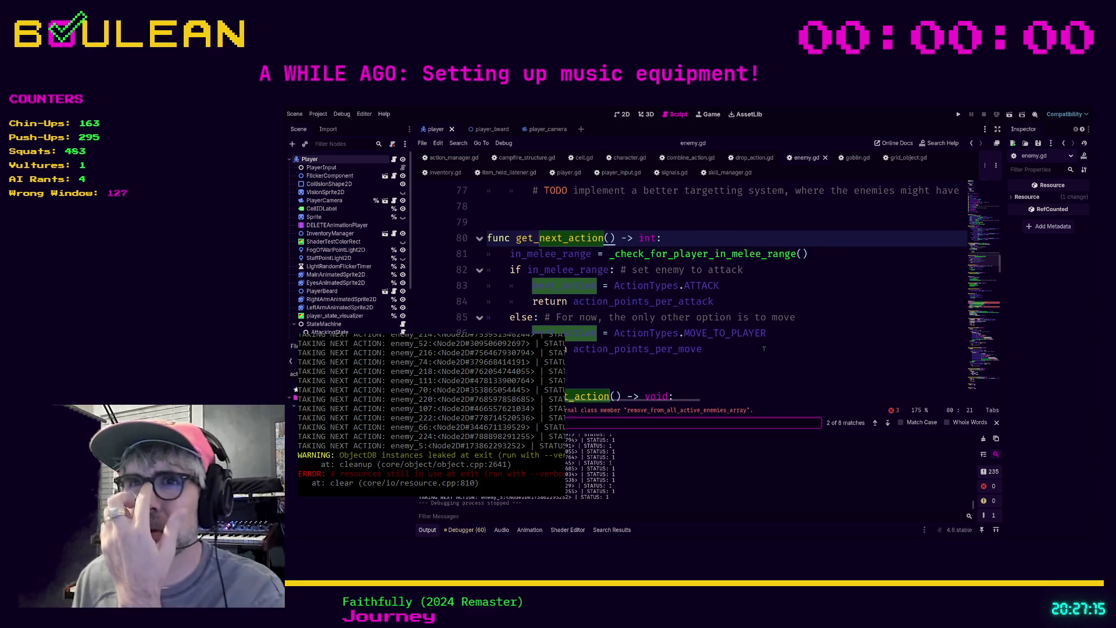
pyautogui.click(744, 346)
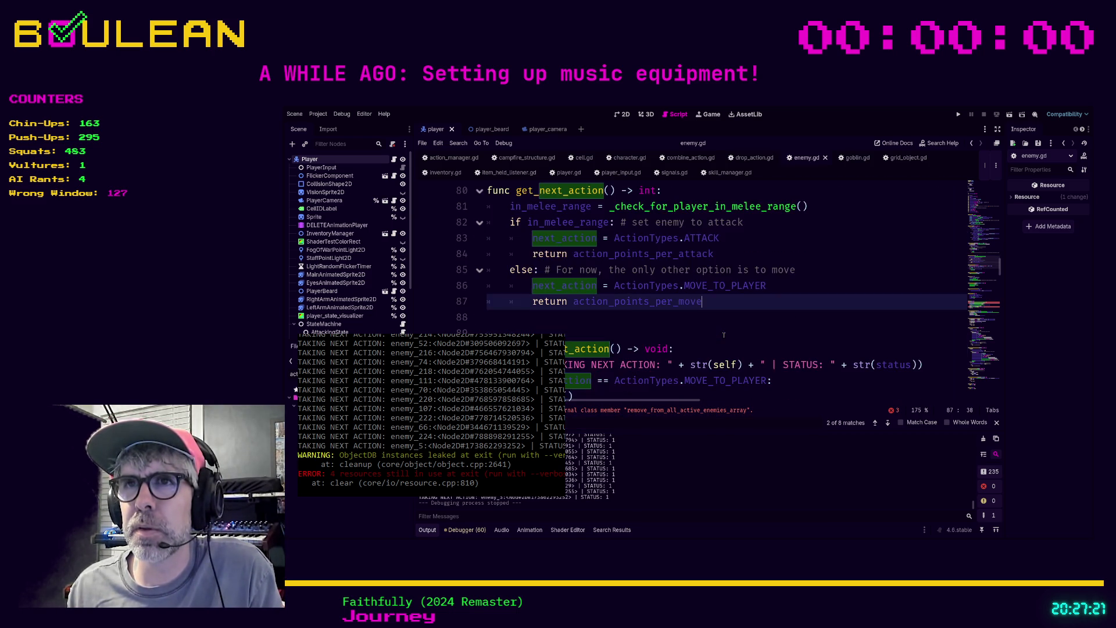
# Step: Insert a new first line in get_next_action and begin typing 'if stat'
pyautogui.click(721, 238)
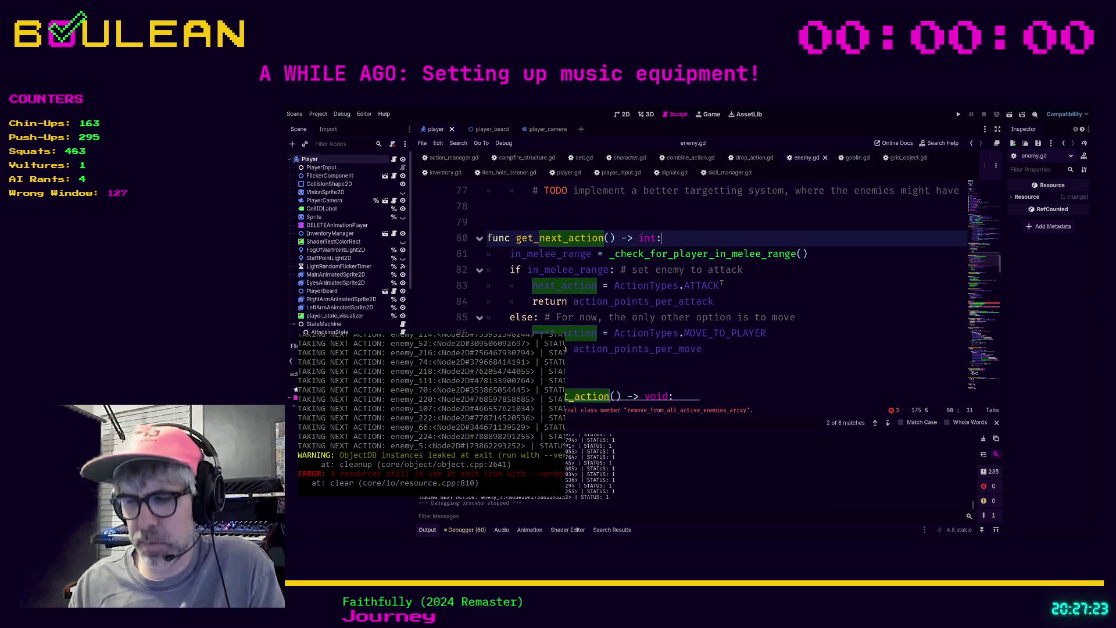
pyautogui.press('Return')
pyautogui.write('i')
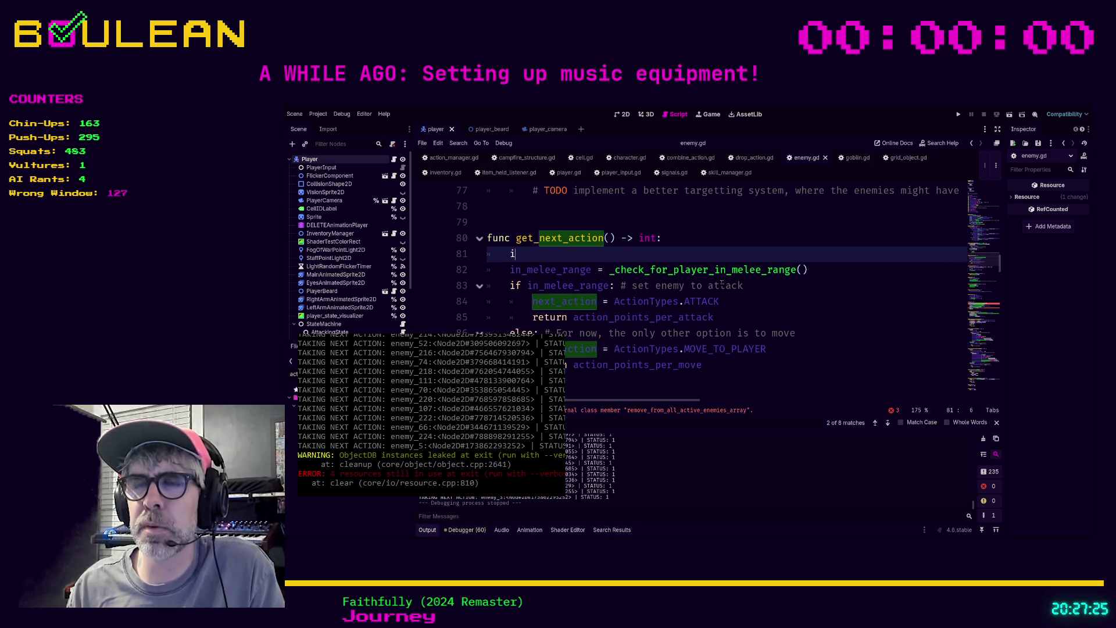
pyautogui.press('BackSpace')
pyautogui.press('BackSpace')
pyautogui.press('BackSpace')
pyautogui.write('f stat')
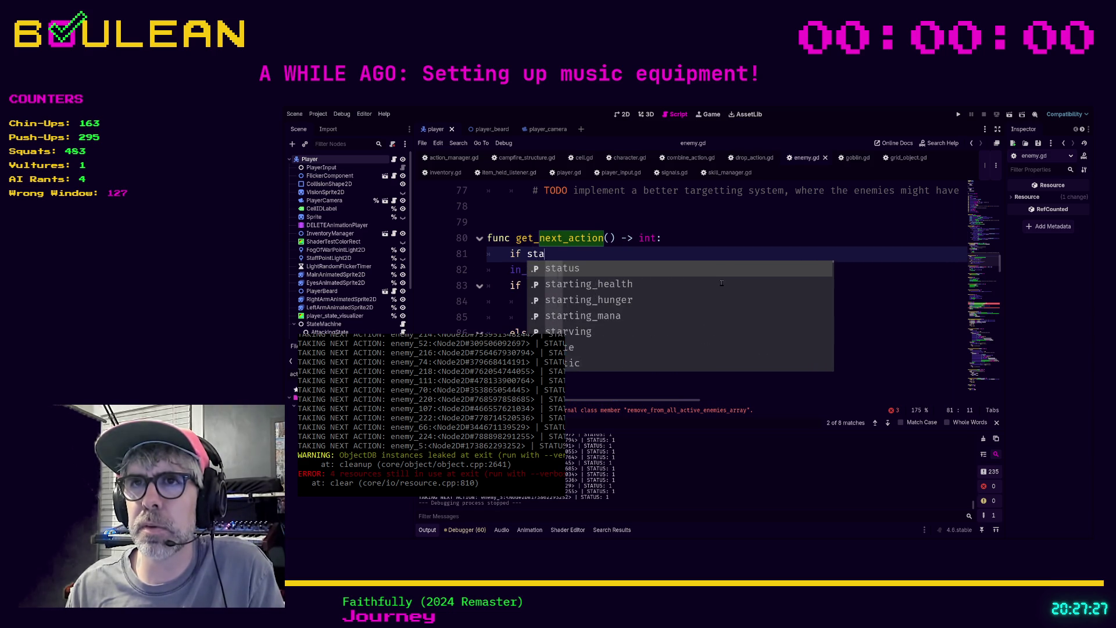
# Step: Try status-based conditions, then settle on an 'if visible:' guard opening get_next_action
pyautogui.press('Return')
pyautogui.write('=')
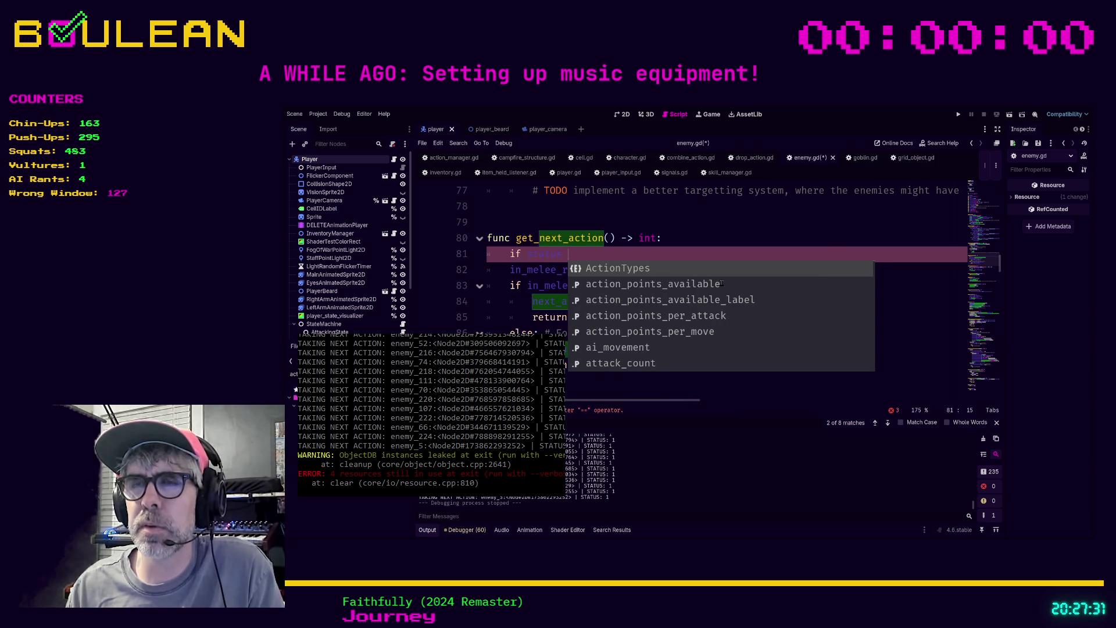
pyautogui.press('BackSpace')
pyautogui.write('not')
pyautogui.press('BackSpace')
pyautogui.press('BackSpace')
pyautogui.press('BackSpace')
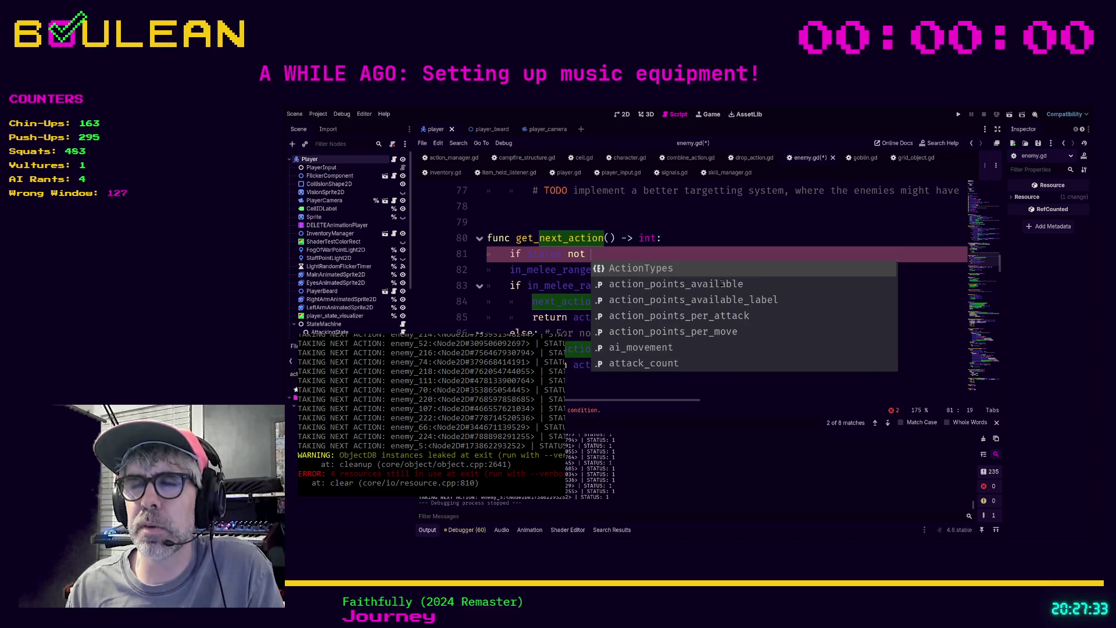
pyautogui.press('BackSpace')
pyautogui.press('BackSpace')
pyautogui.press('BackSpace')
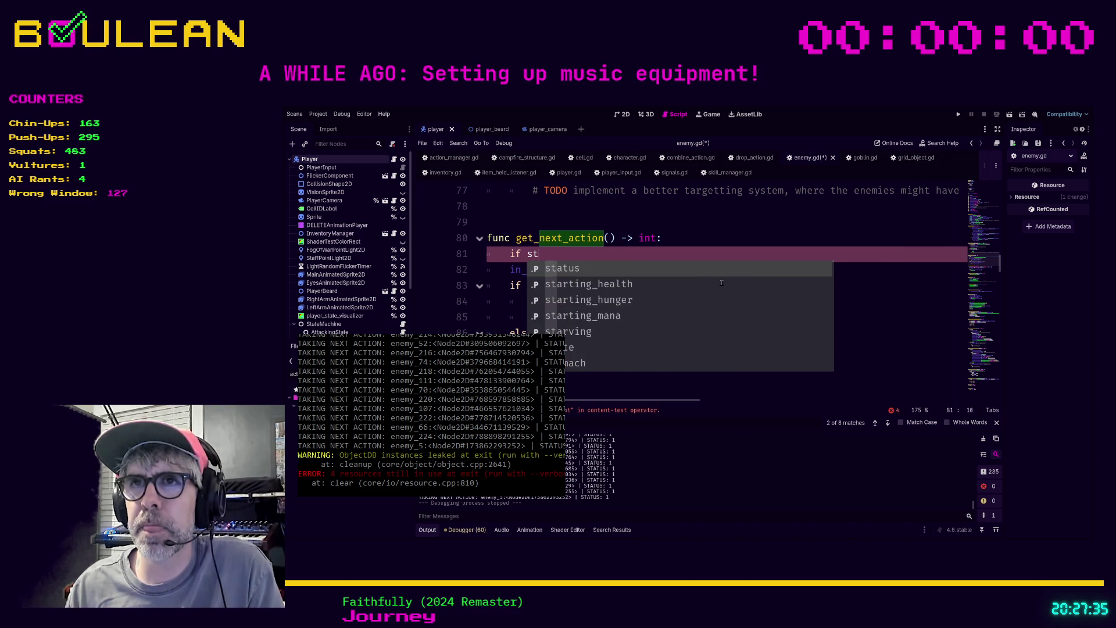
pyautogui.write('not status =')
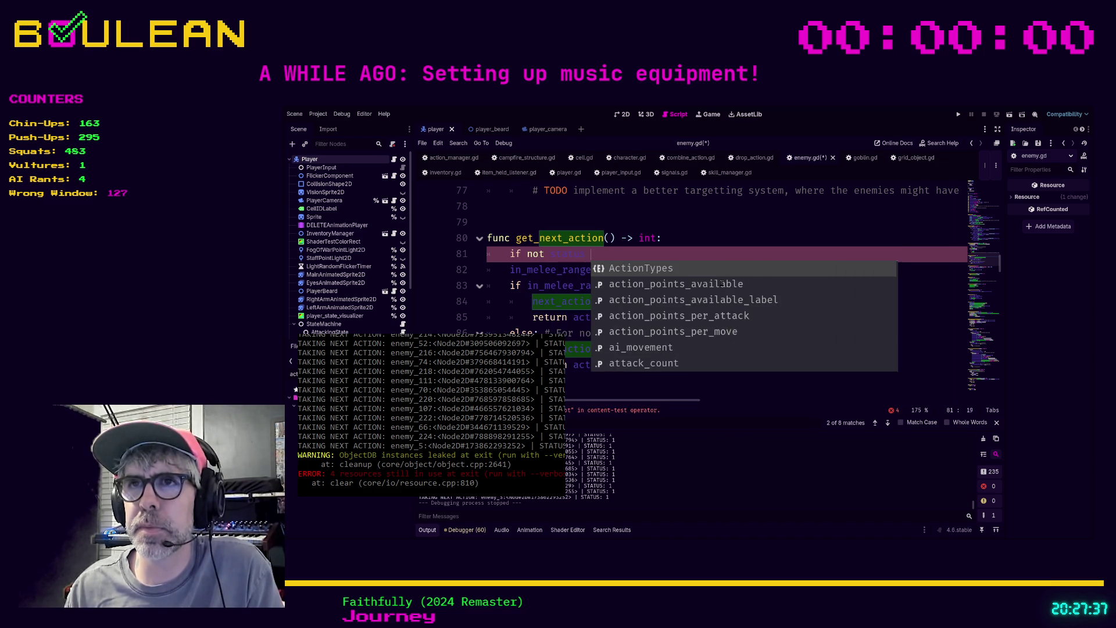
pyautogui.press('BackSpace')
pyautogui.press('BackSpace')
pyautogui.press('BackSpace')
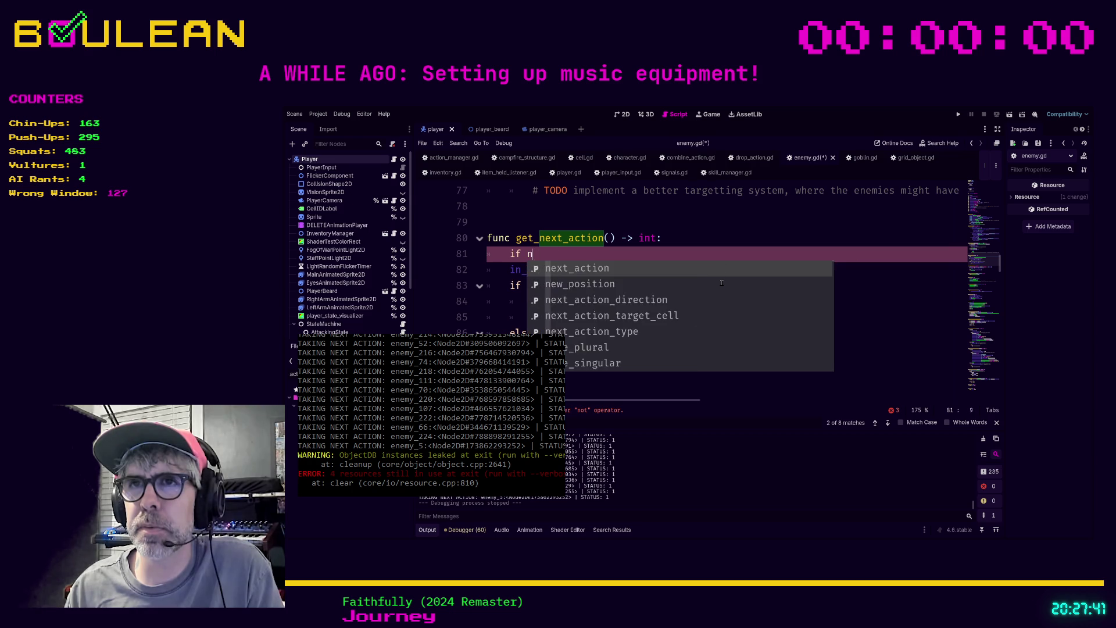
pyautogui.press('BackSpace')
pyautogui.write('visib')
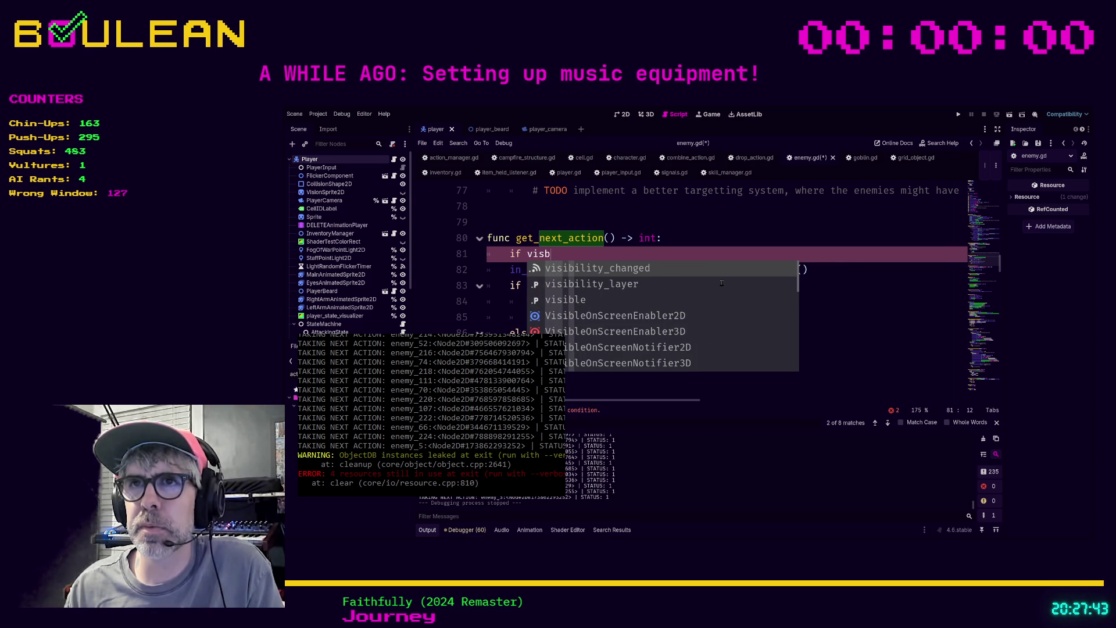
pyautogui.write('l')
pyautogui.press('Return')
pyautogui.write(':')
# Step: Indent lines 82–87 under the visibility guard and remove the stray text causing an error
pyautogui.moveTo(730, 365)
pyautogui.mouseDown()
pyautogui.moveTo(494, 285)
pyautogui.moveTo(488, 269)
pyautogui.mouseUp()
pyautogui.press('Tab')
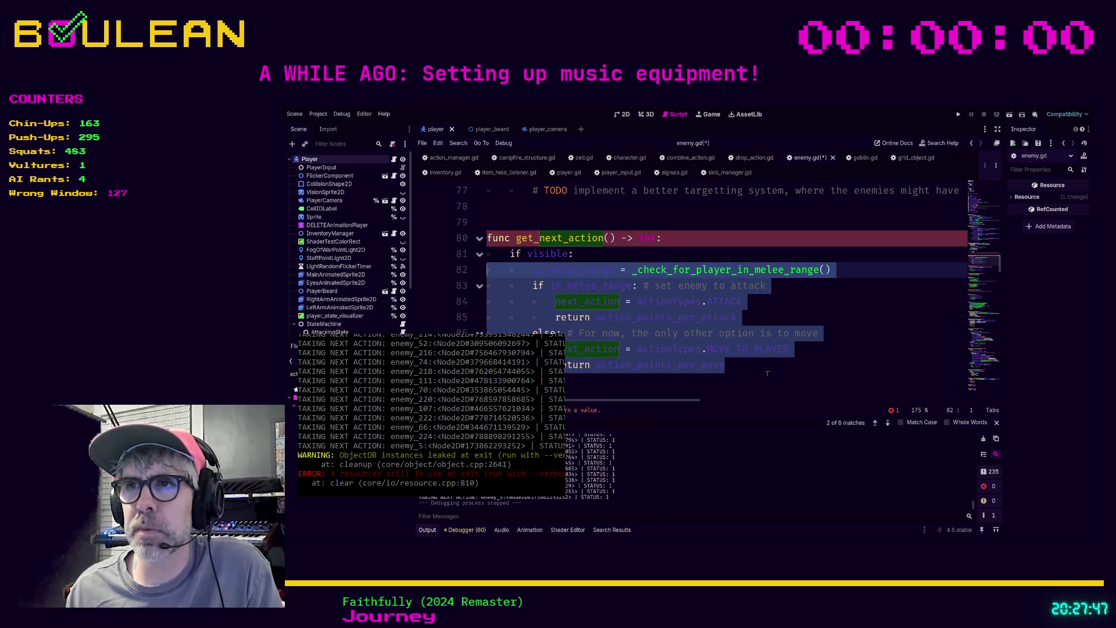
pyautogui.click(811, 383)
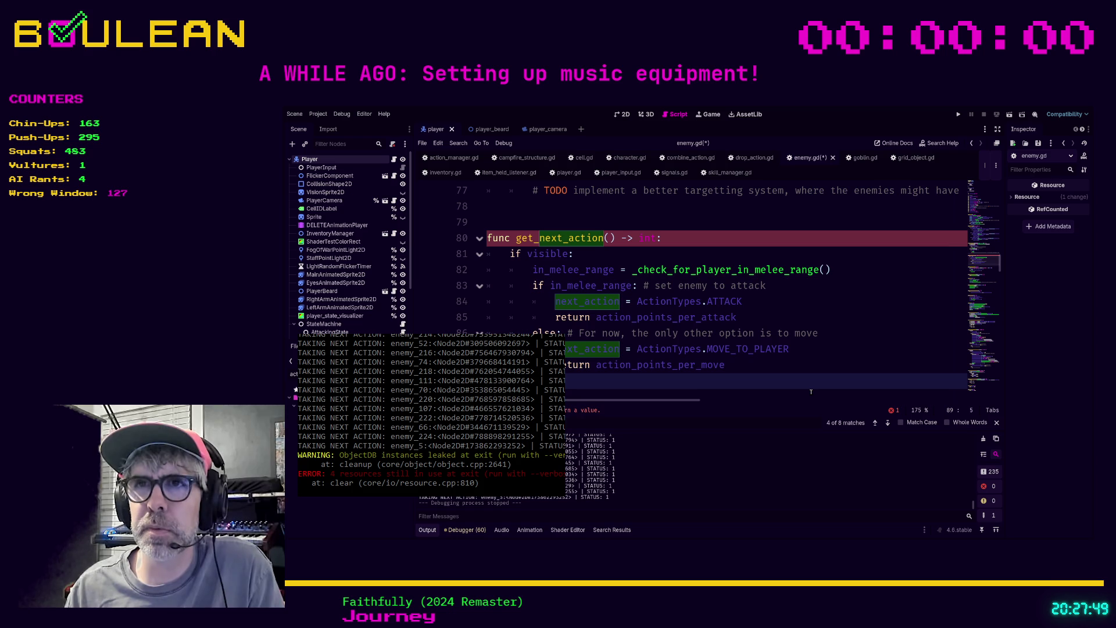
pyautogui.write('e')
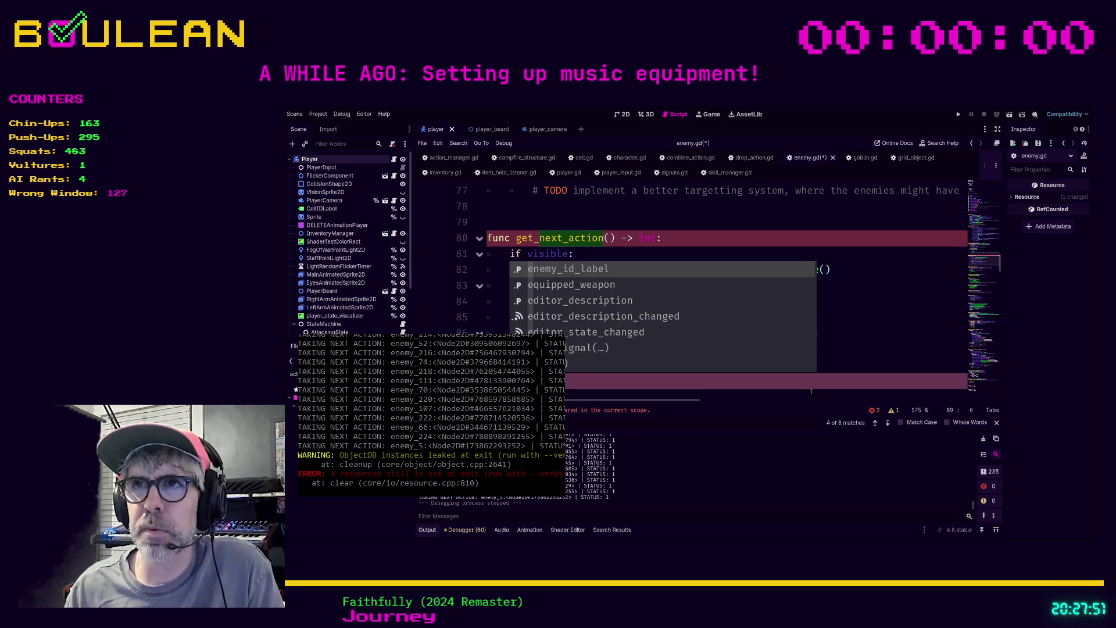
pyautogui.write('acti')
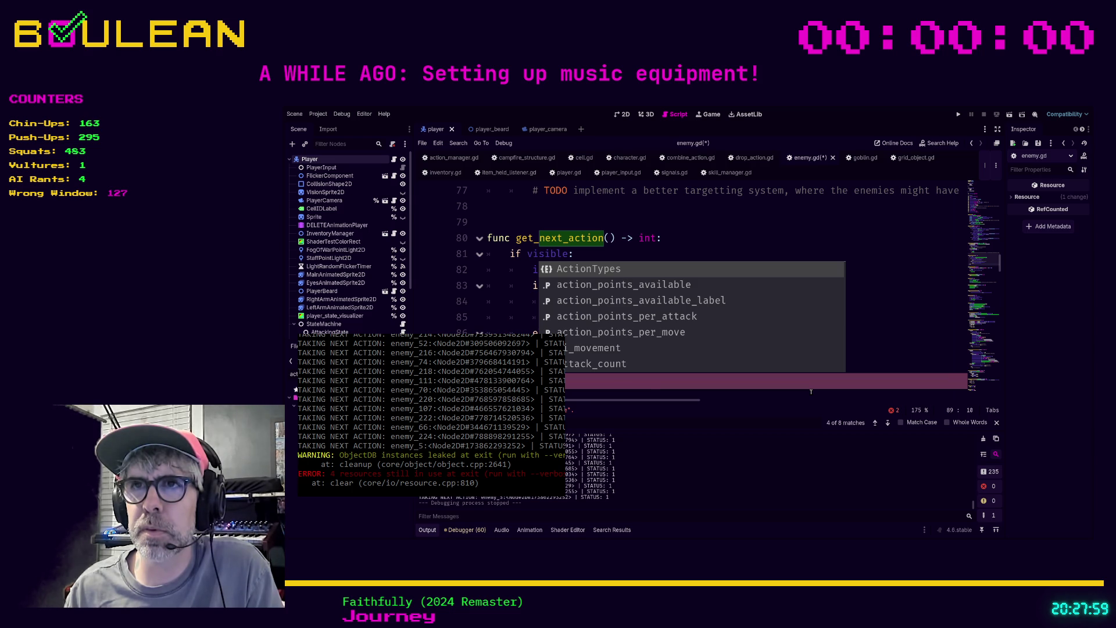
pyautogui.click(918, 322)
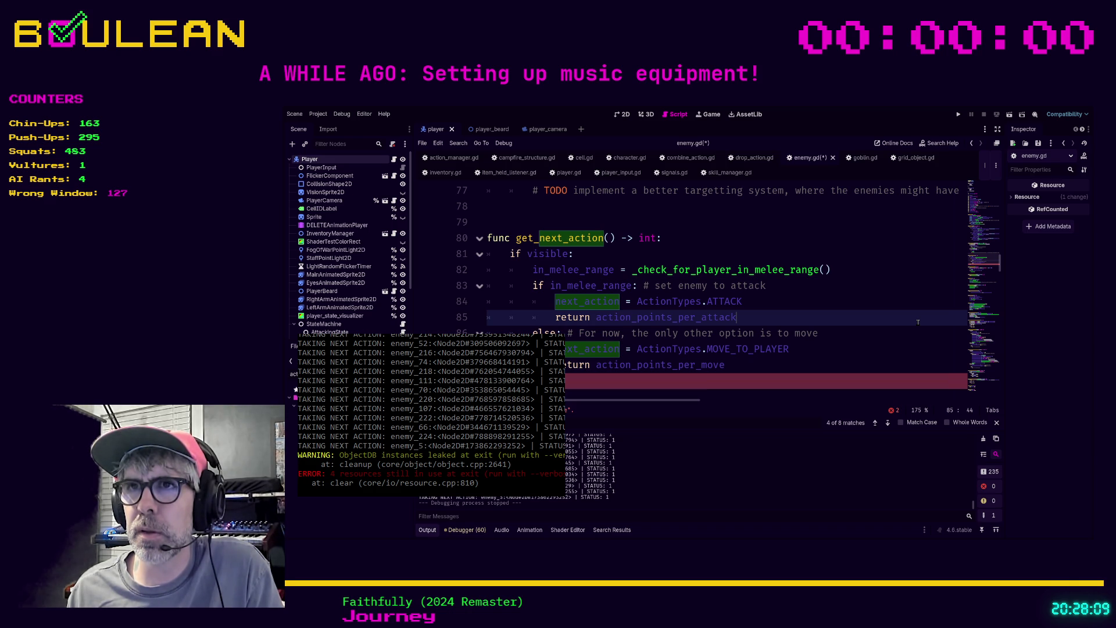
pyautogui.click(786, 382)
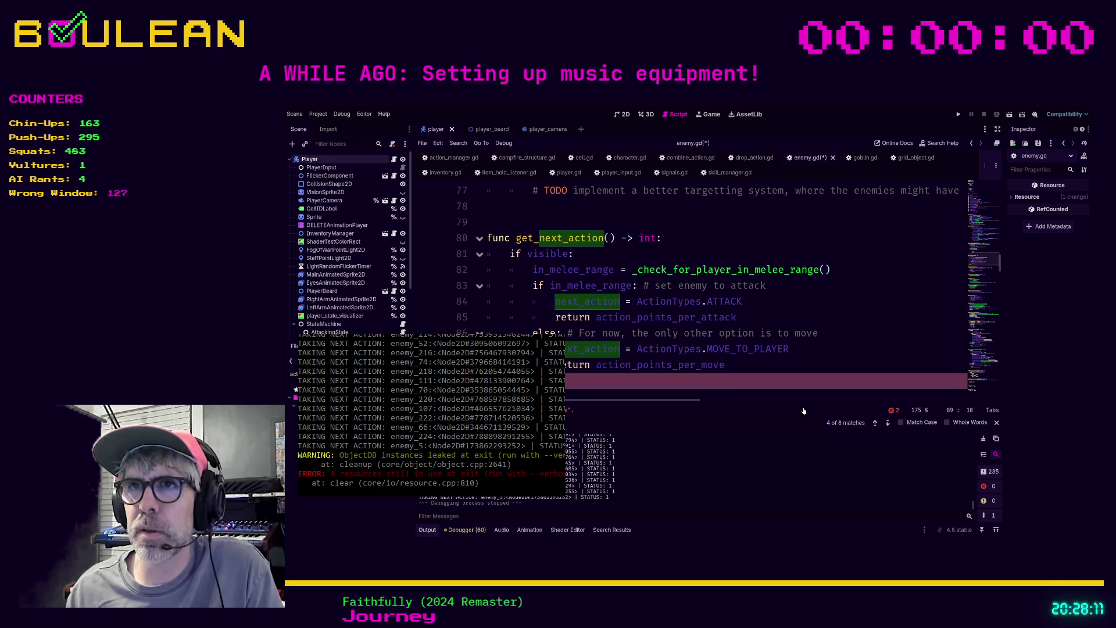
pyautogui.press('BackSpace')
pyautogui.press('Up')
pyautogui.press('Up')
pyautogui.press('Up')
pyautogui.press('Up')
pyautogui.press('Up')
# Step: Delete the 'if visible:' line and dedent lines 81–86 back one level
pyautogui.press('End')
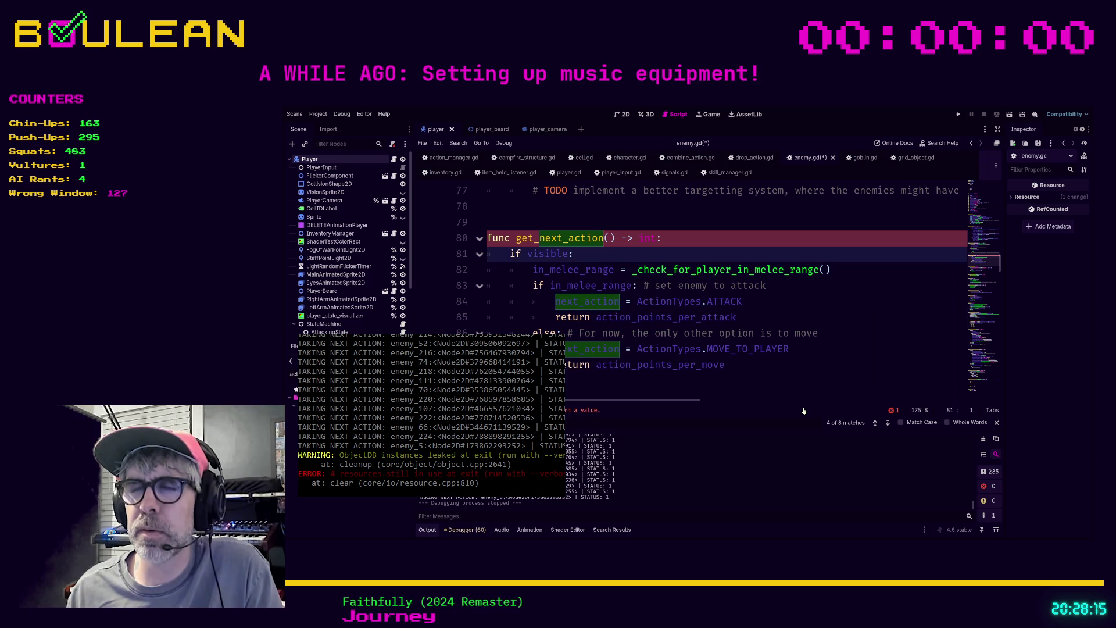
pyautogui.hotkey('shift', 'Home')
pyautogui.hotkey('shift', 'Home')
pyautogui.press('BackSpace')
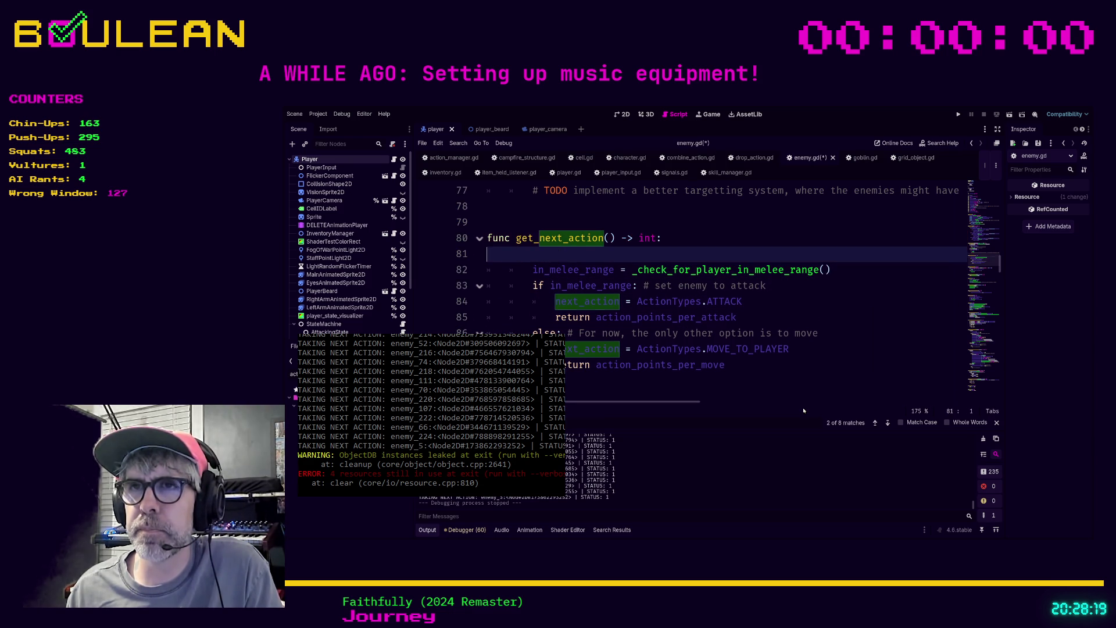
pyautogui.press('BackSpace')
pyautogui.moveTo(727, 349); pyautogui.dragTo(452, 255)
pyautogui.hotkey('shift', 'Tab')
pyautogui.click(787, 303)
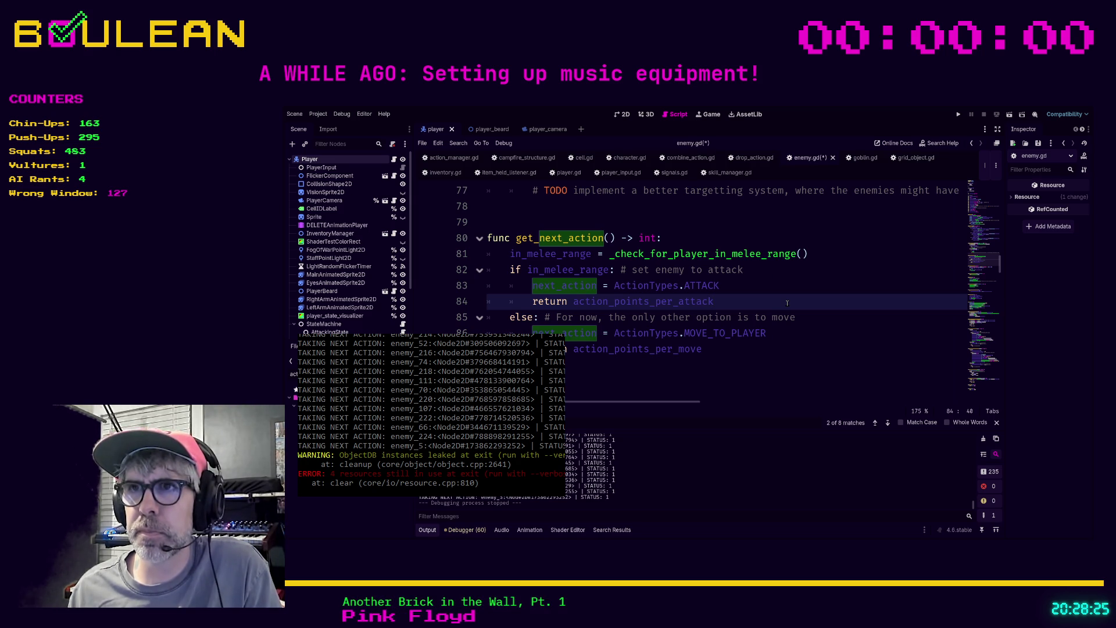
pyautogui.hotkey('ctrl', 'f')
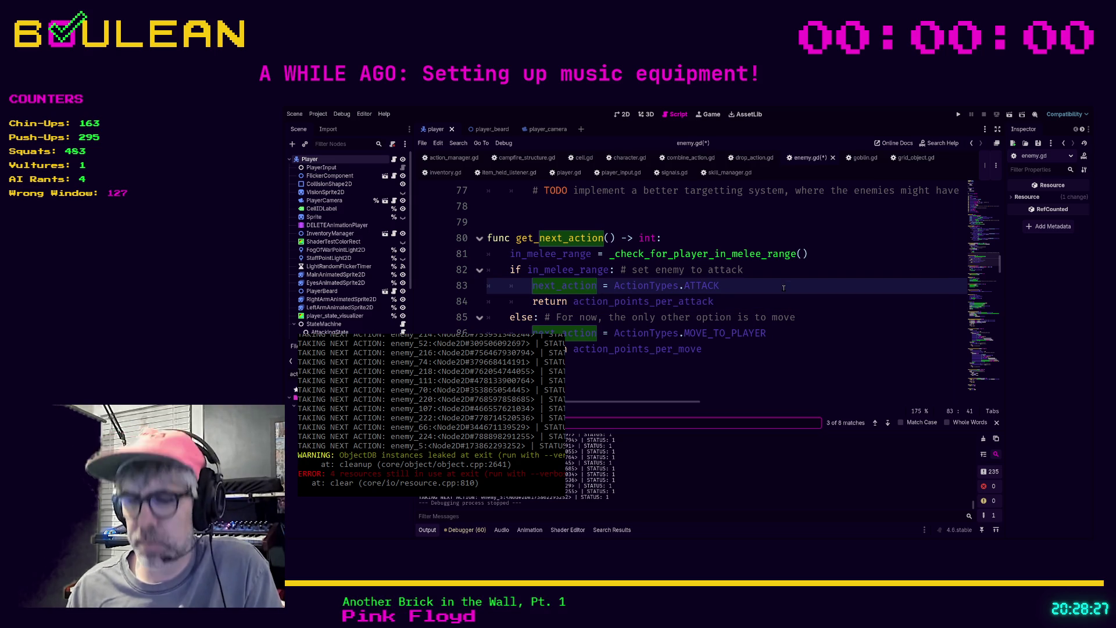
pyautogui.press('Return')
pyautogui.write('ext_action(')
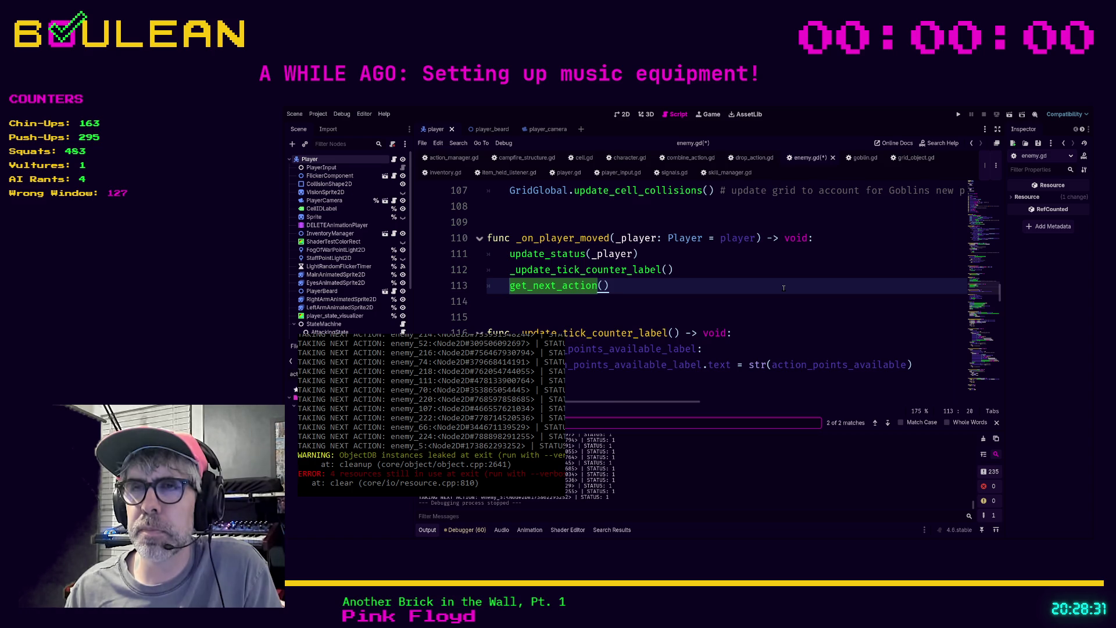
pyautogui.press('Return')
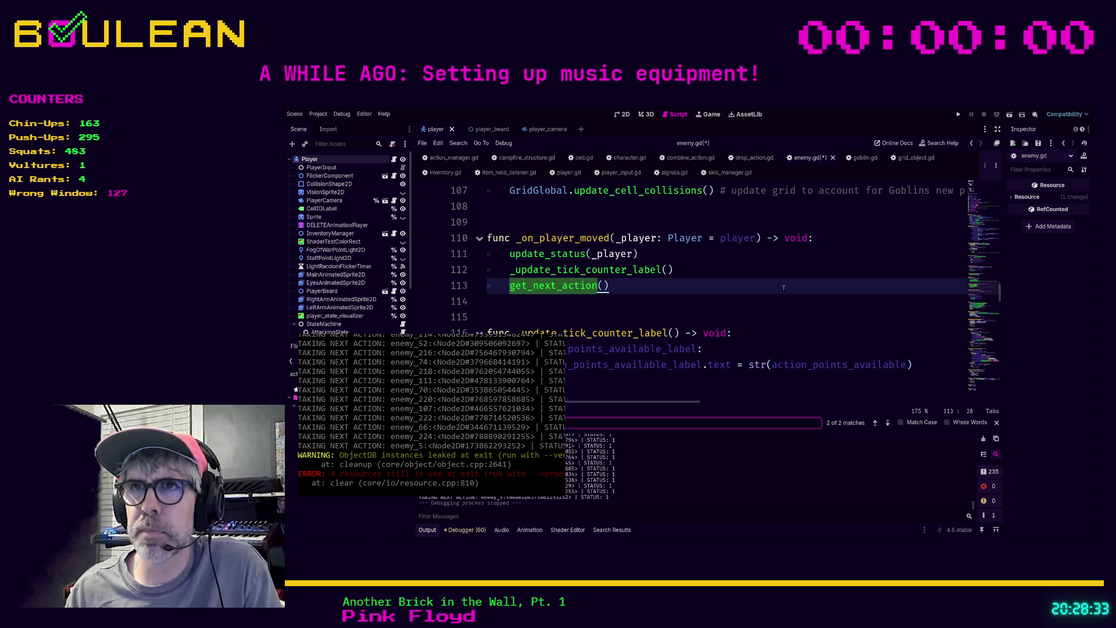
pyautogui.press('Return')
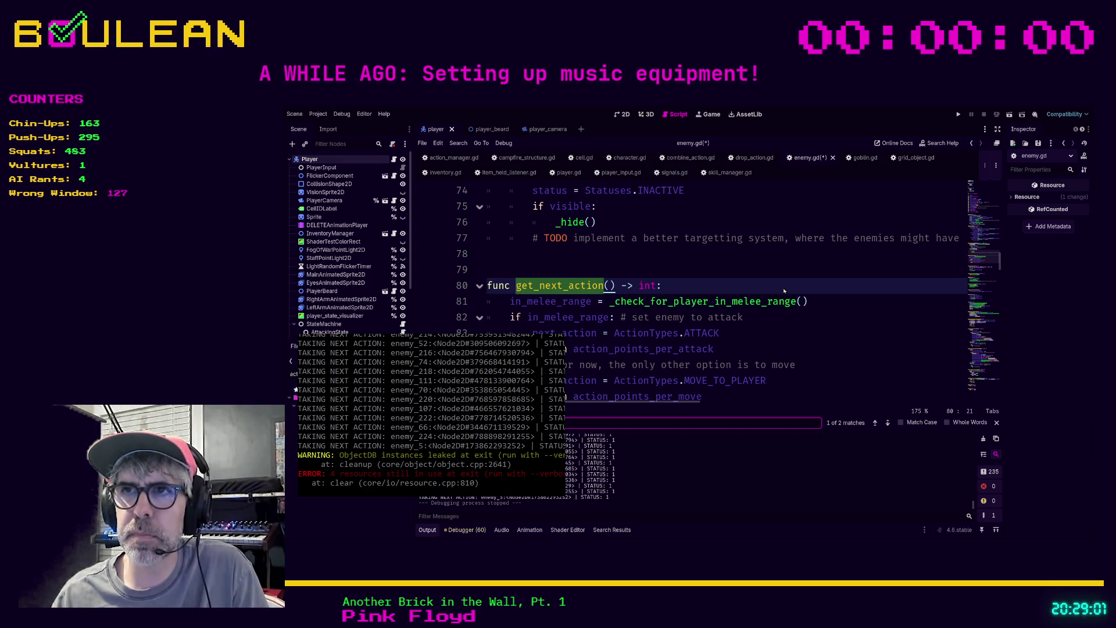
# Step: Search the project for get_next_action, open the action_manager.gd call, and zoom the code out three steps
pyautogui.hotkey('ctrl', 'shift', 'f')
pyautogui.press('Return')
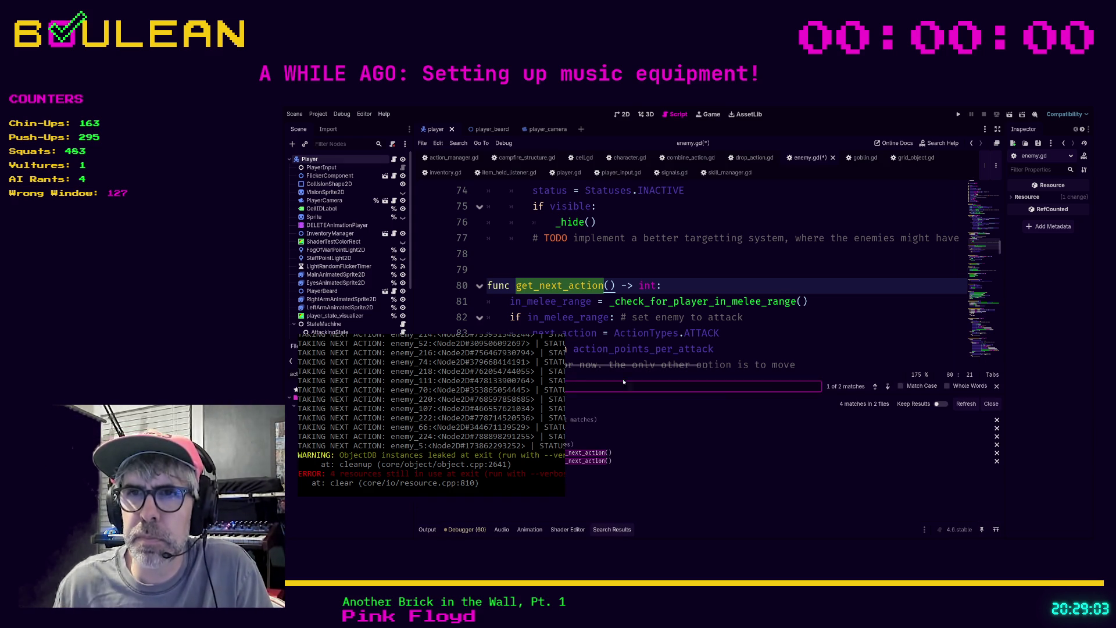
pyautogui.click(588, 452)
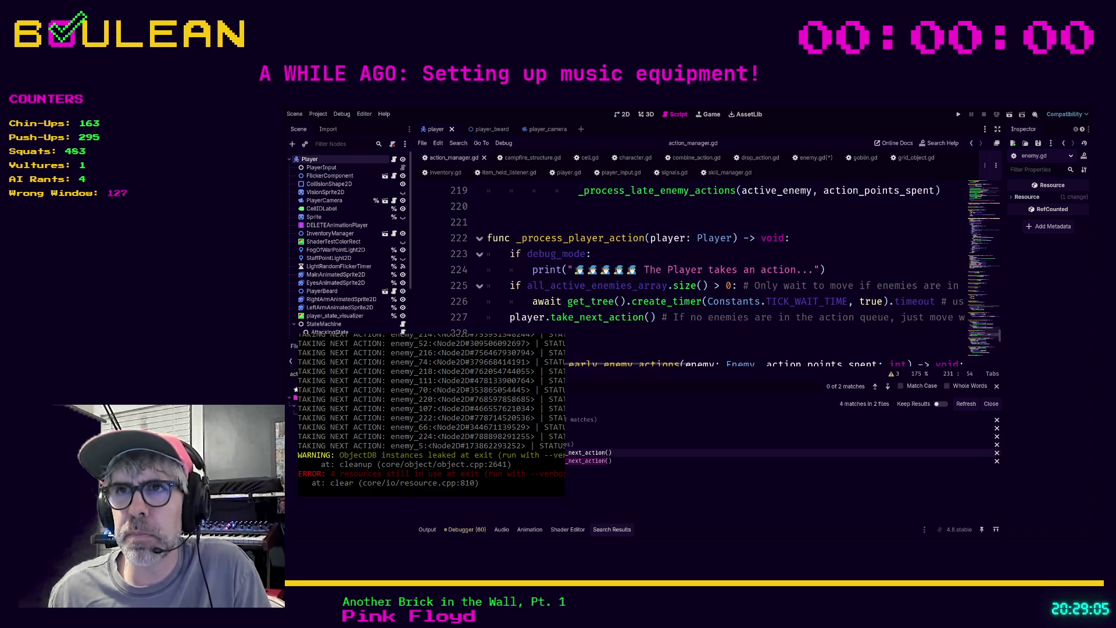
pyautogui.hotkey('ctrl', '-')
pyautogui.hotkey('ctrl', '-')
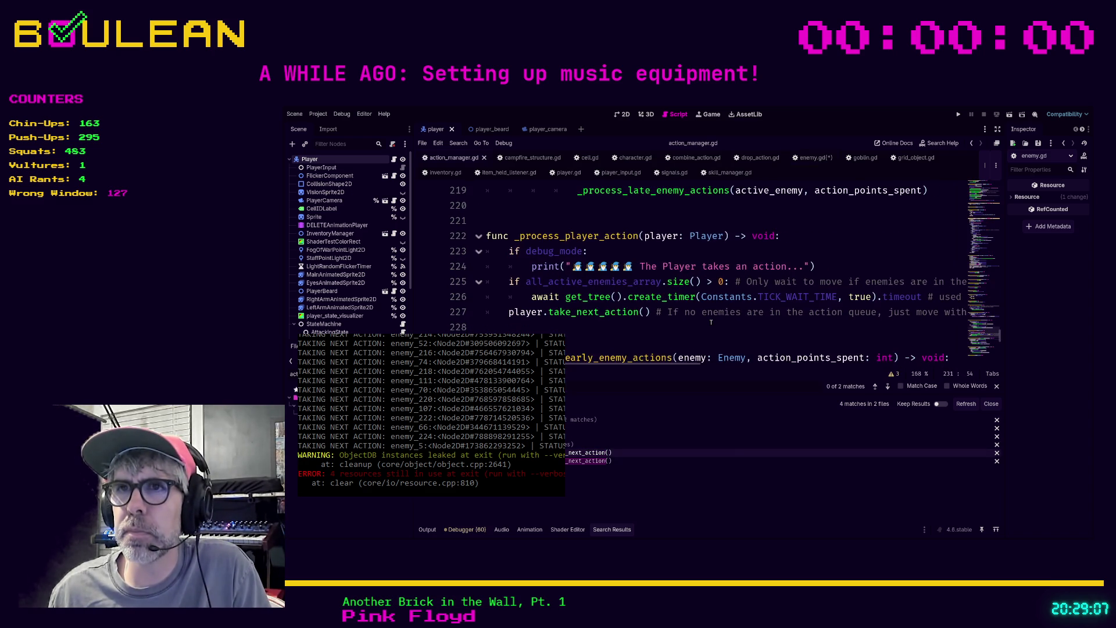
pyautogui.hotkey('ctrl', '-')
pyautogui.hotkey('ctrl', '-')
pyautogui.hotkey('ctrl', '-')
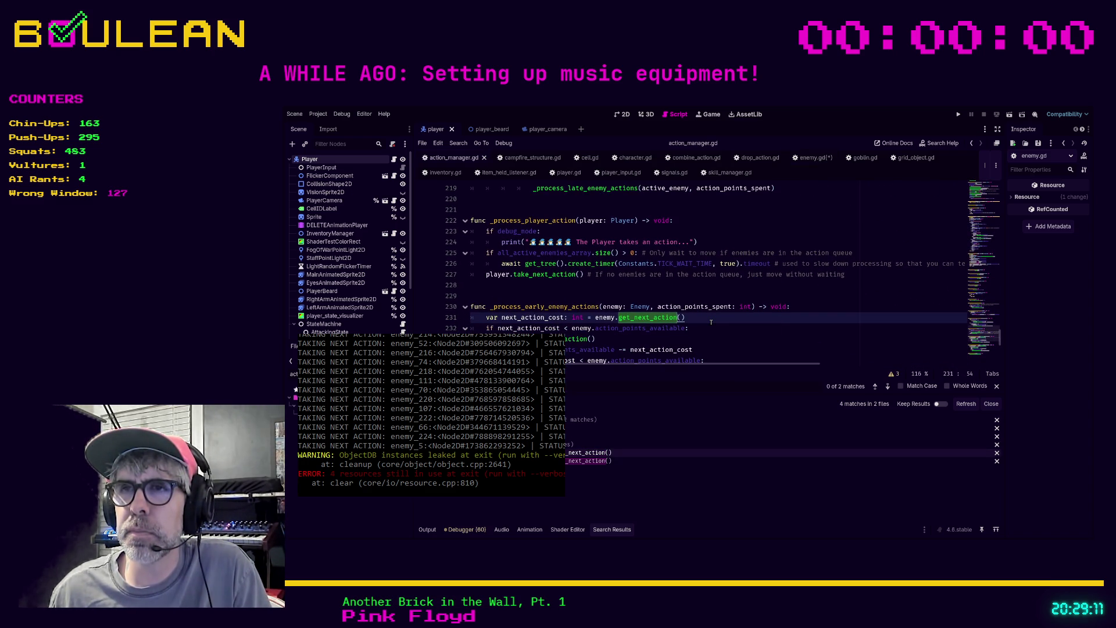
pyautogui.hotkey('ctrl', '-')
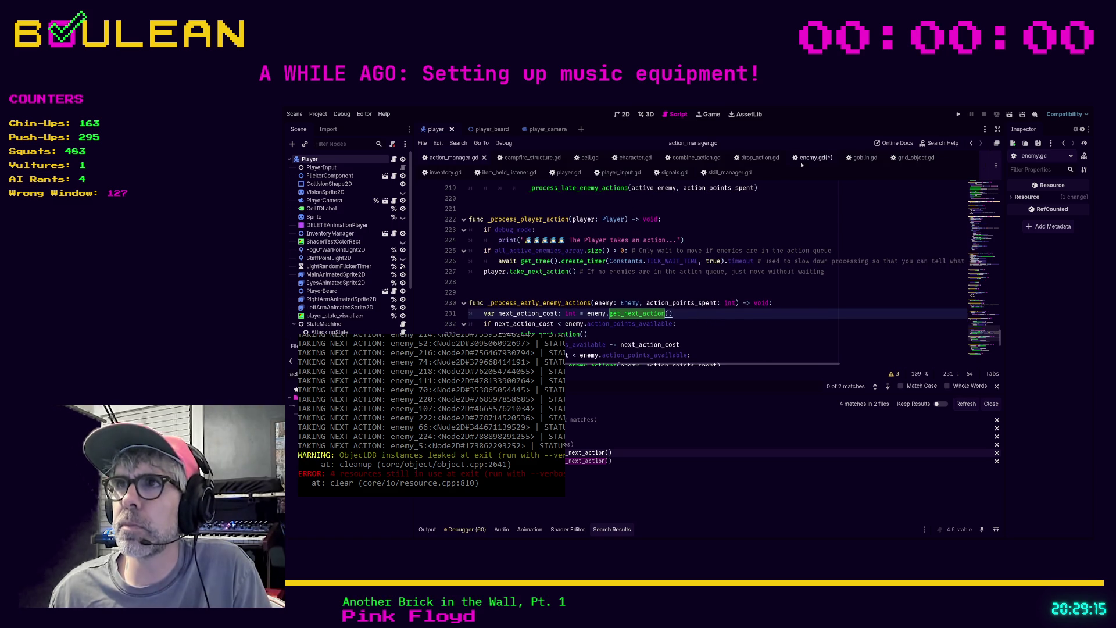
# Step: Back in enemy.gd, step through the next_action matches and close the game output window
pyautogui.click(811, 158)
pyautogui.hotkey('ctrl', 'f')
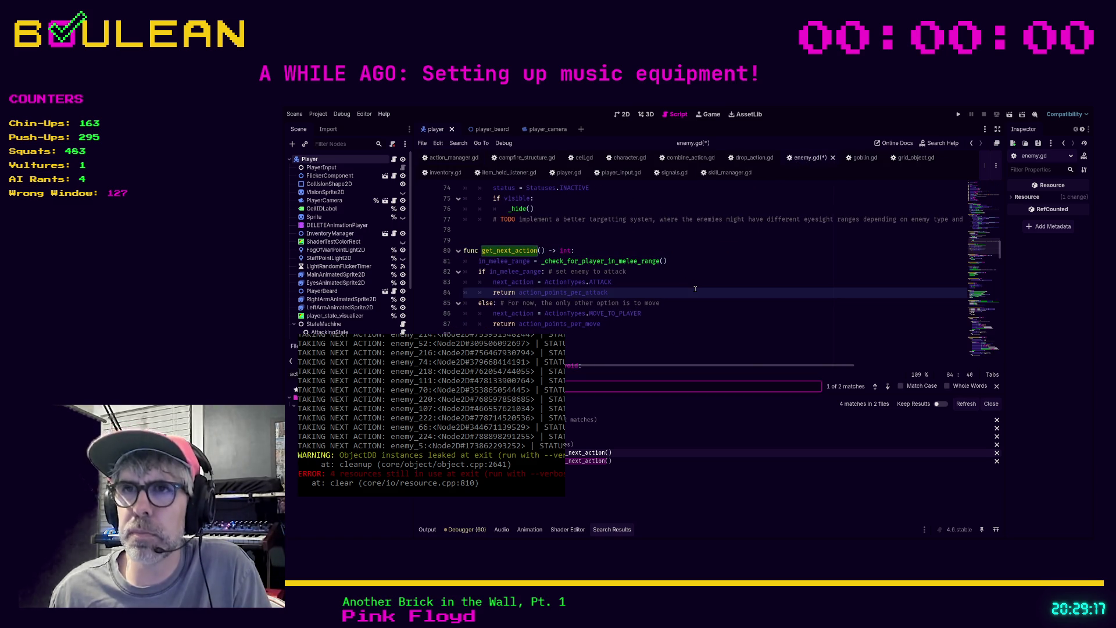
pyautogui.write('take_next')
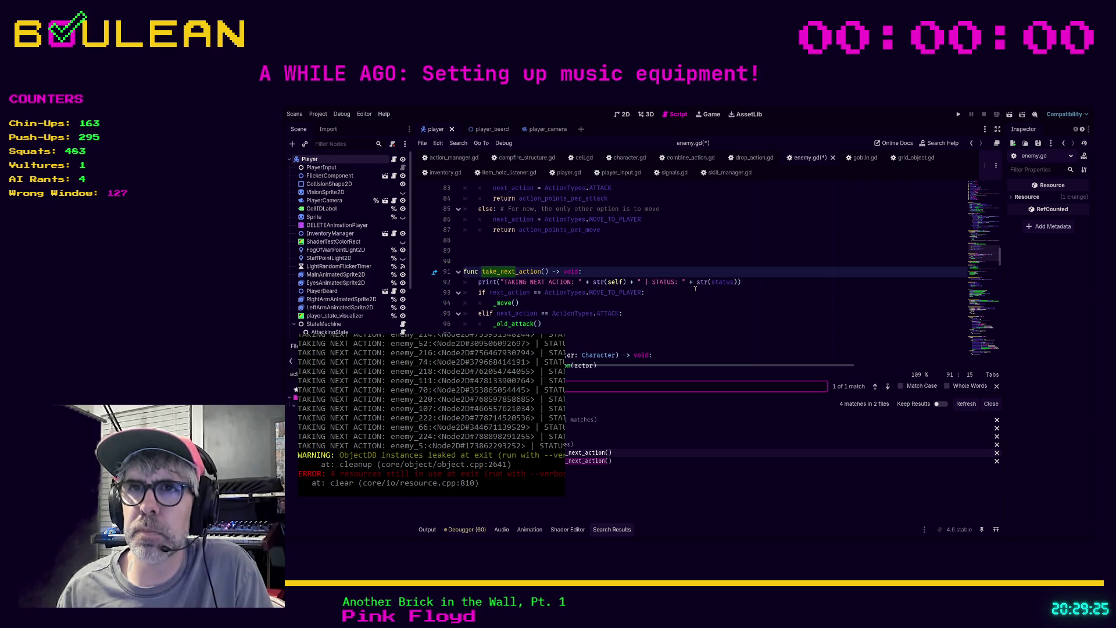
pyautogui.hotkey('shift', 'Left')
pyautogui.hotkey('shift', 'Left')
pyautogui.hotkey('shift', 'Left')
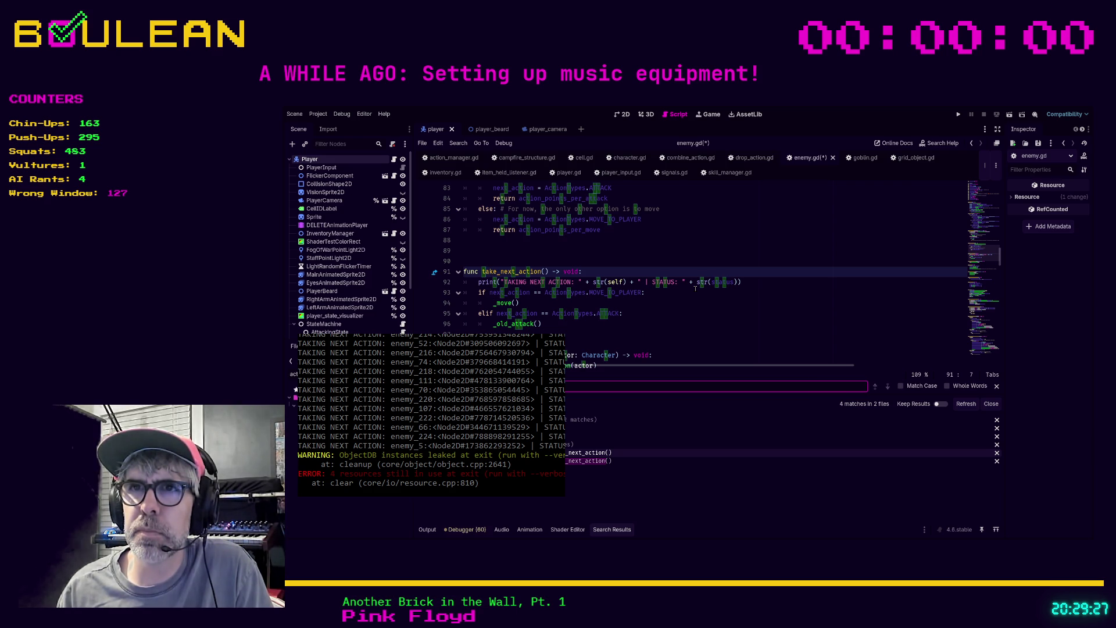
pyautogui.write('next_action')
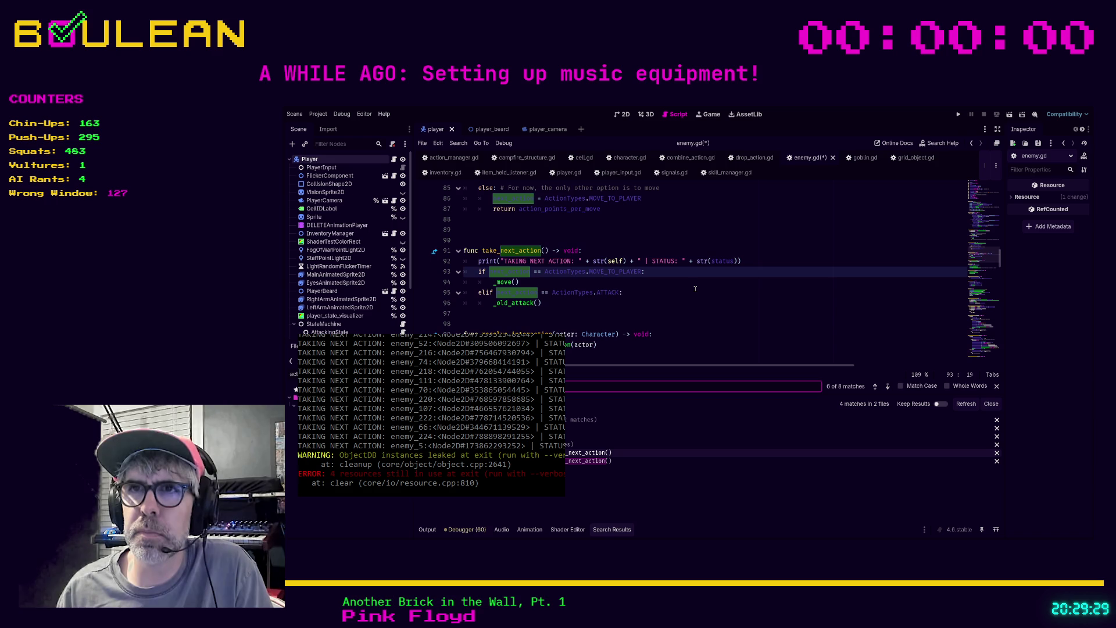
pyautogui.press('Return')
pyautogui.press('Return')
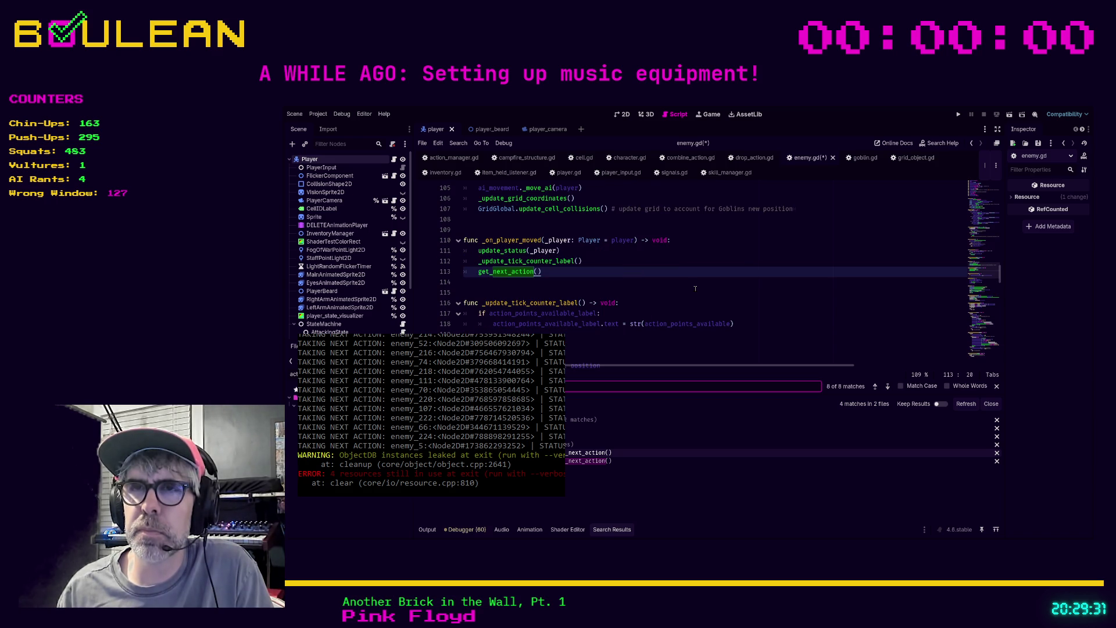
pyautogui.press('Return')
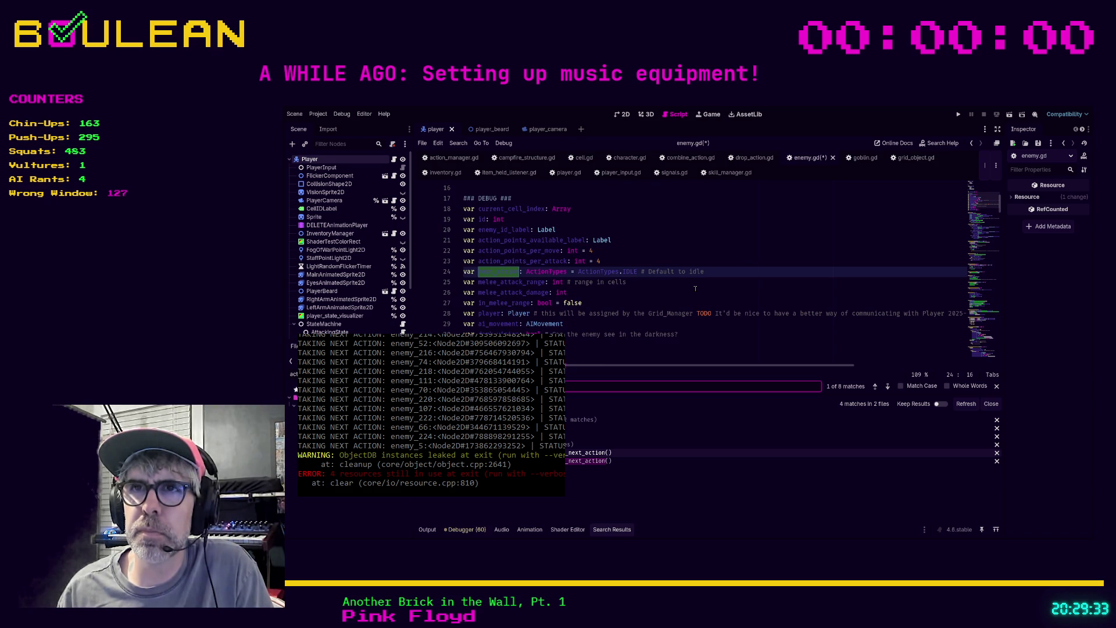
pyautogui.press('Return')
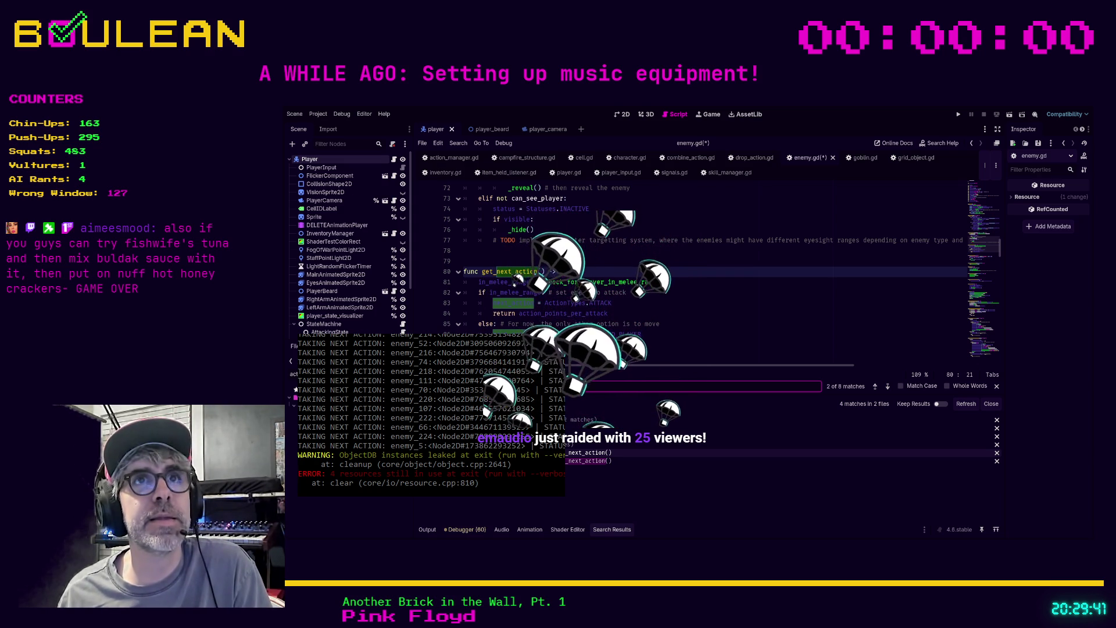
pyautogui.hotkey('alt', 'Tab')
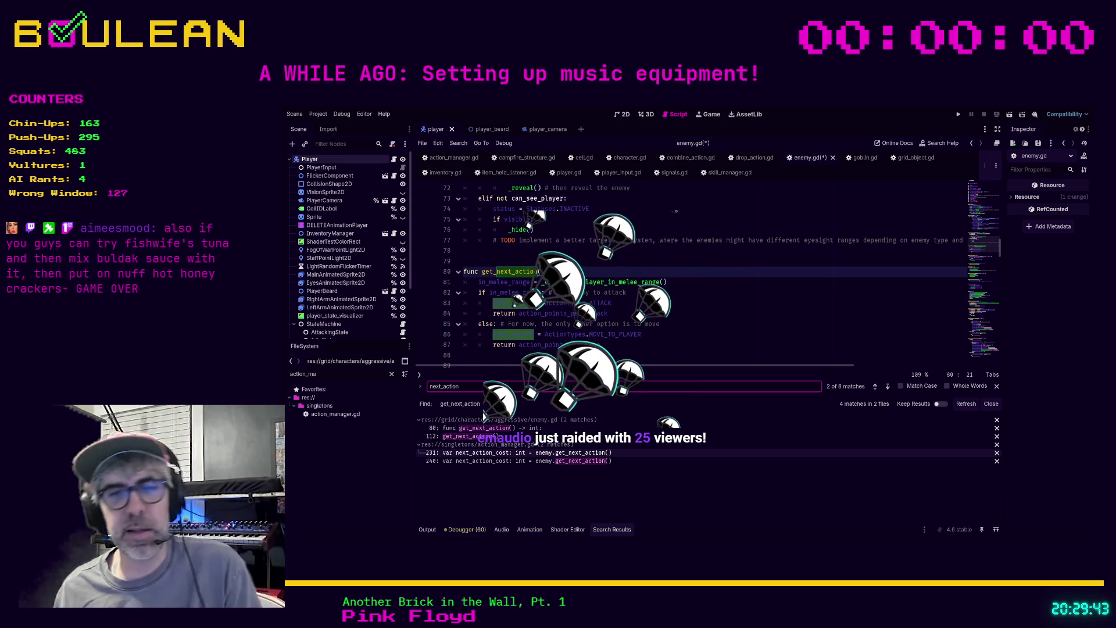
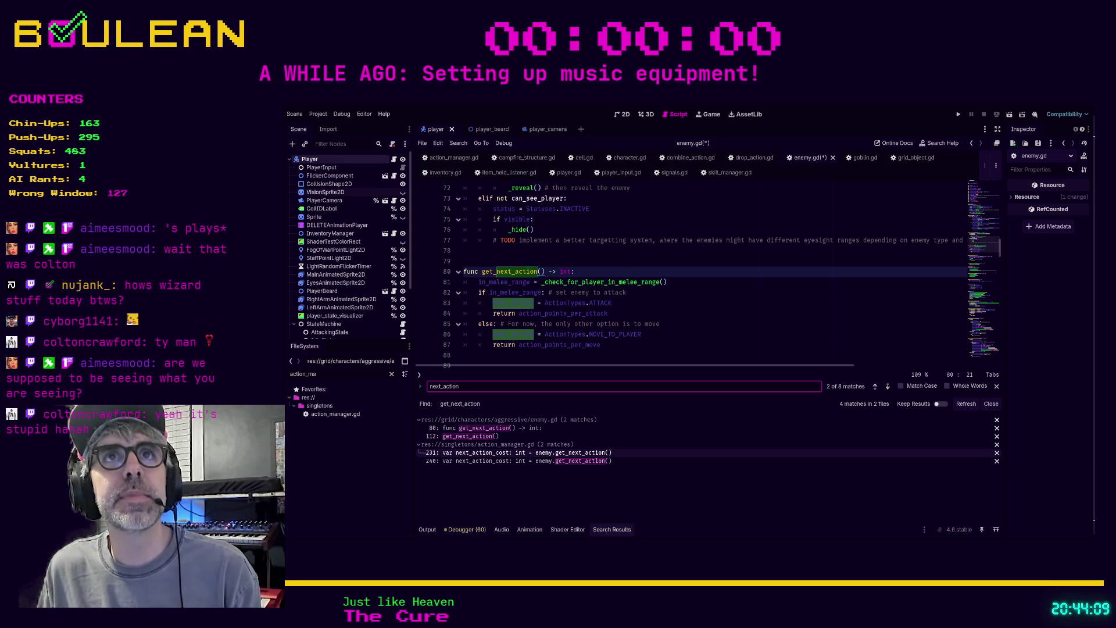
# Step: From line 81 of enemy.gd, run the project to test the game
pyautogui.click(694, 282)
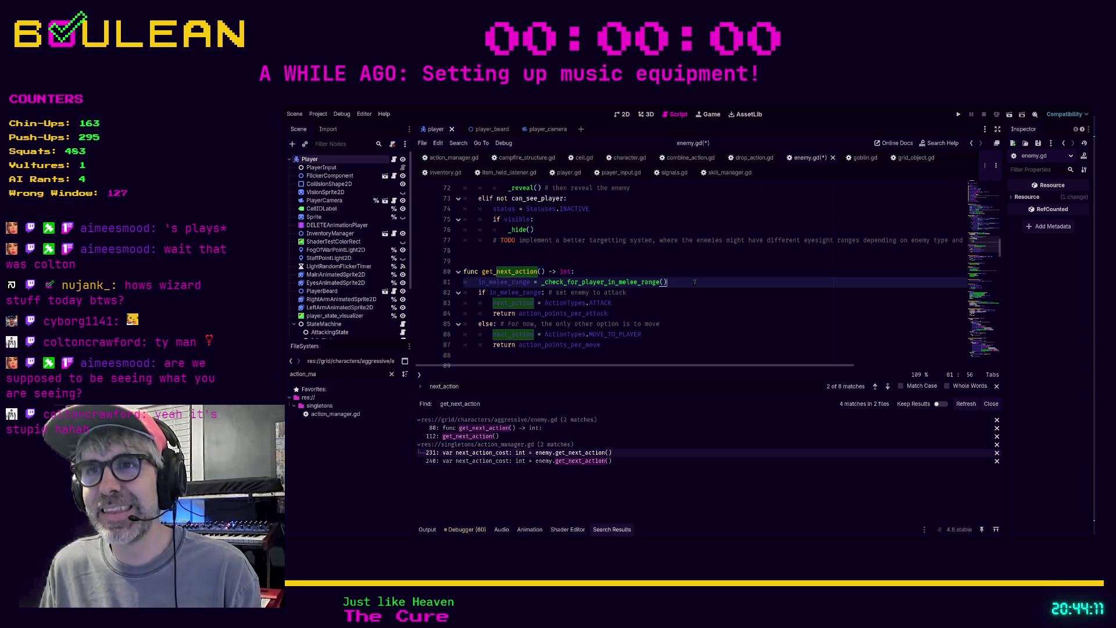
pyautogui.press('F5')
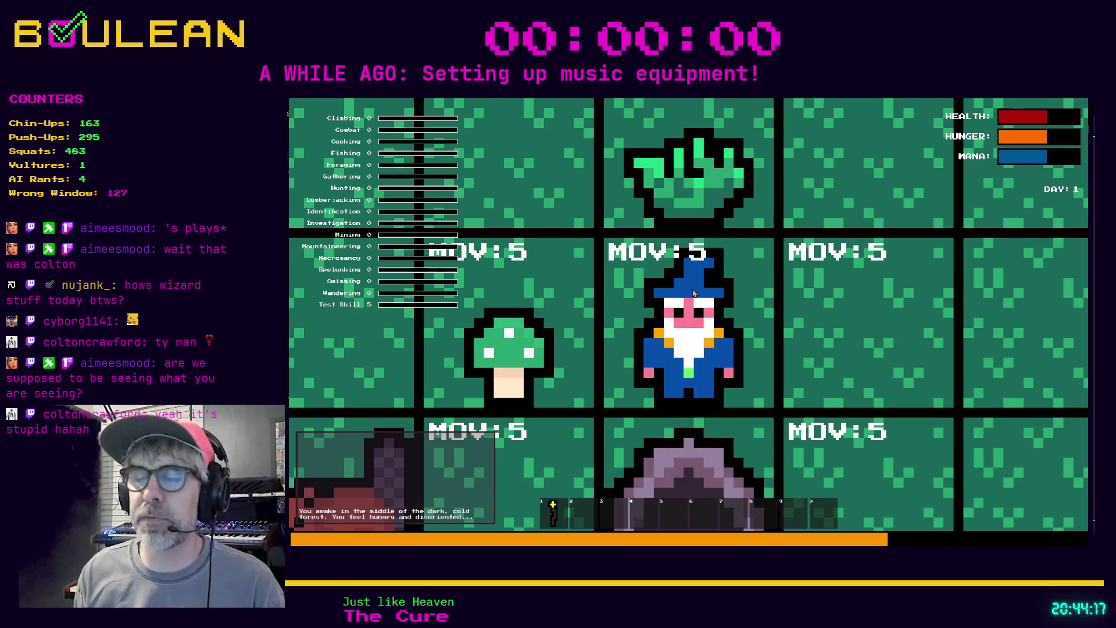
# Step: Zoom the game camera out and walk the wizard right, up, down and left across the grid
pyautogui.scroll(-3, 694, 294)
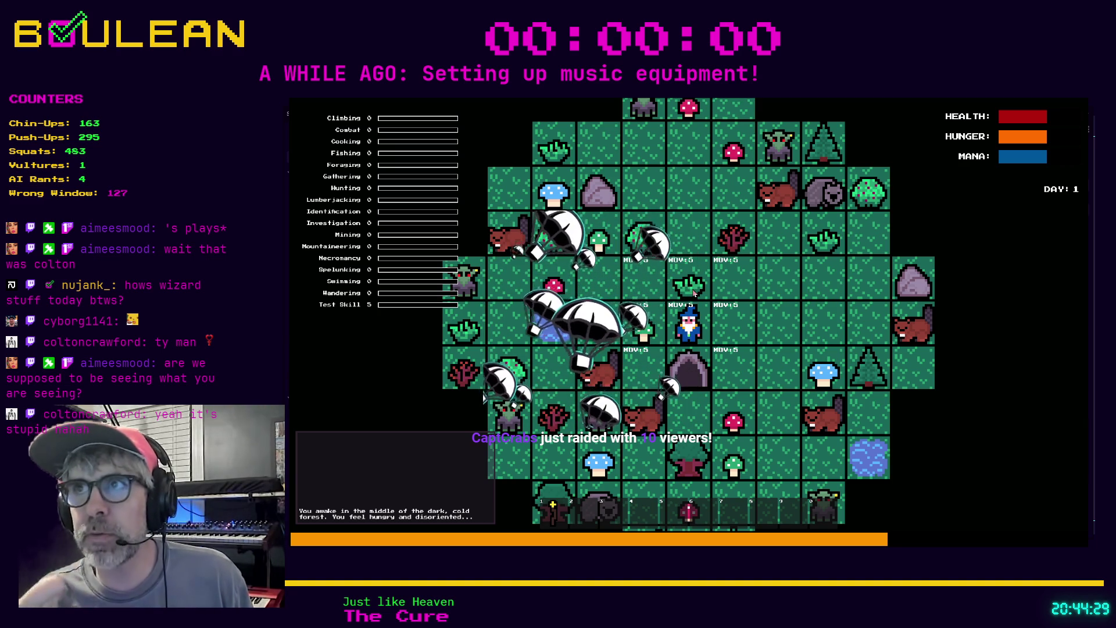
pyautogui.press('Right')
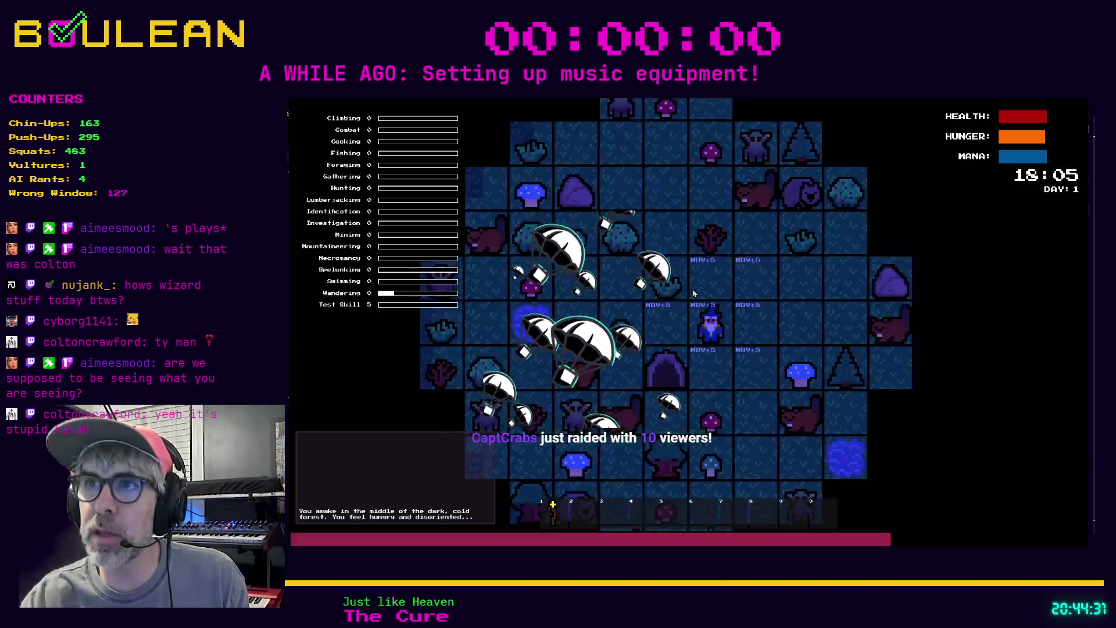
pyautogui.press('Up')
pyautogui.press('Up')
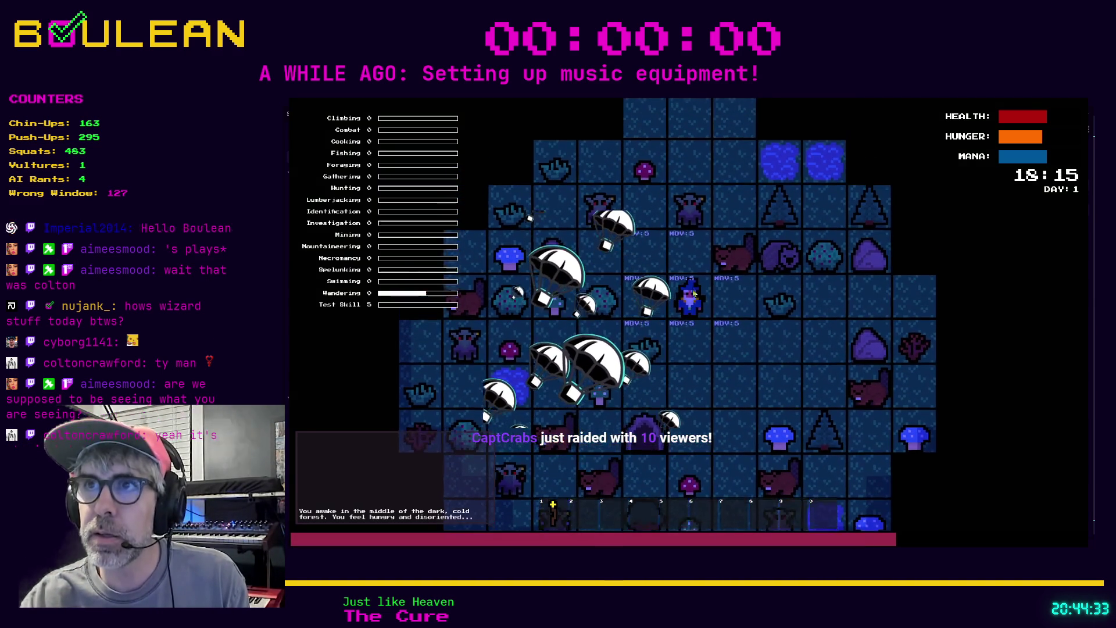
pyautogui.press('Down')
pyautogui.press('Left')
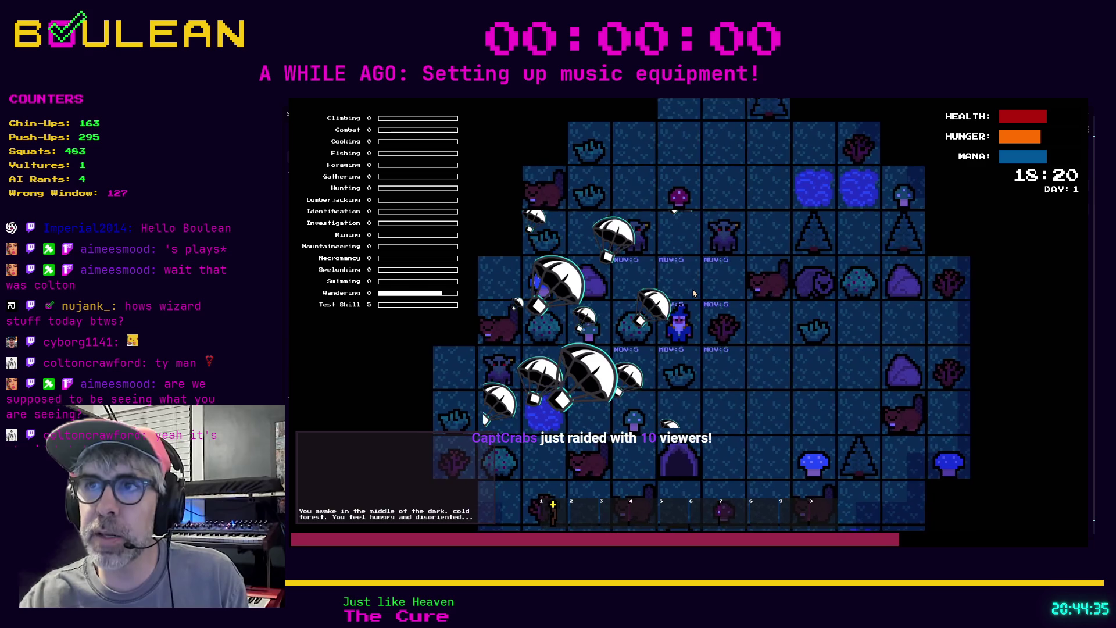
pyautogui.press('Left')
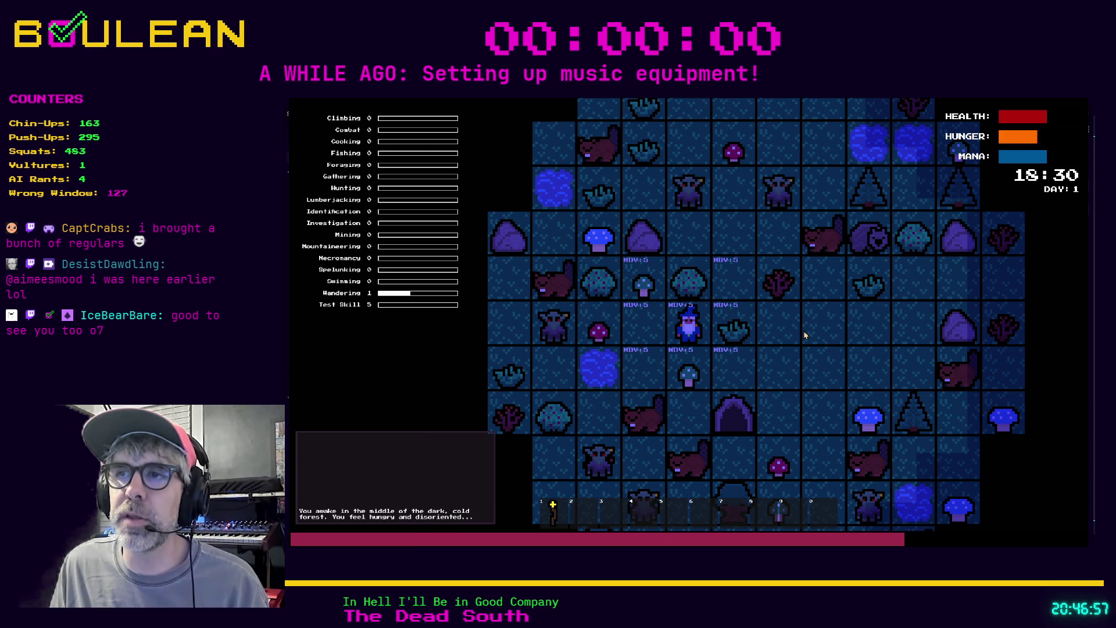
# Step: Stop the running game with F8
pyautogui.press('F8')
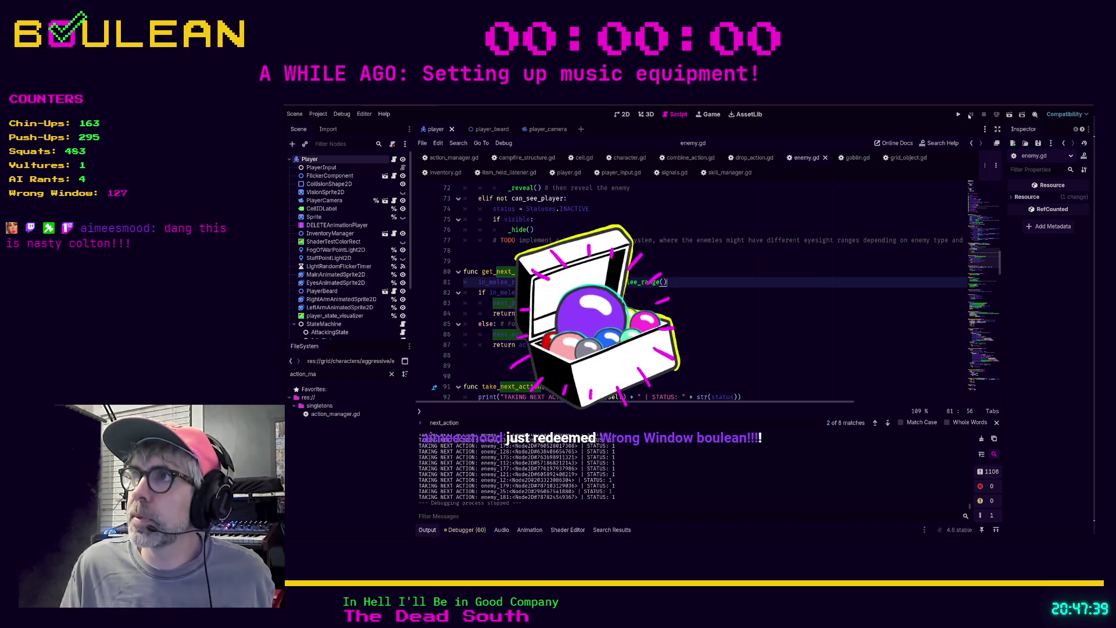
# Step: Switch from the Godot editor to the Obsidian note for 2026-03-18
pyautogui.hotkey('alt', 'Tab')
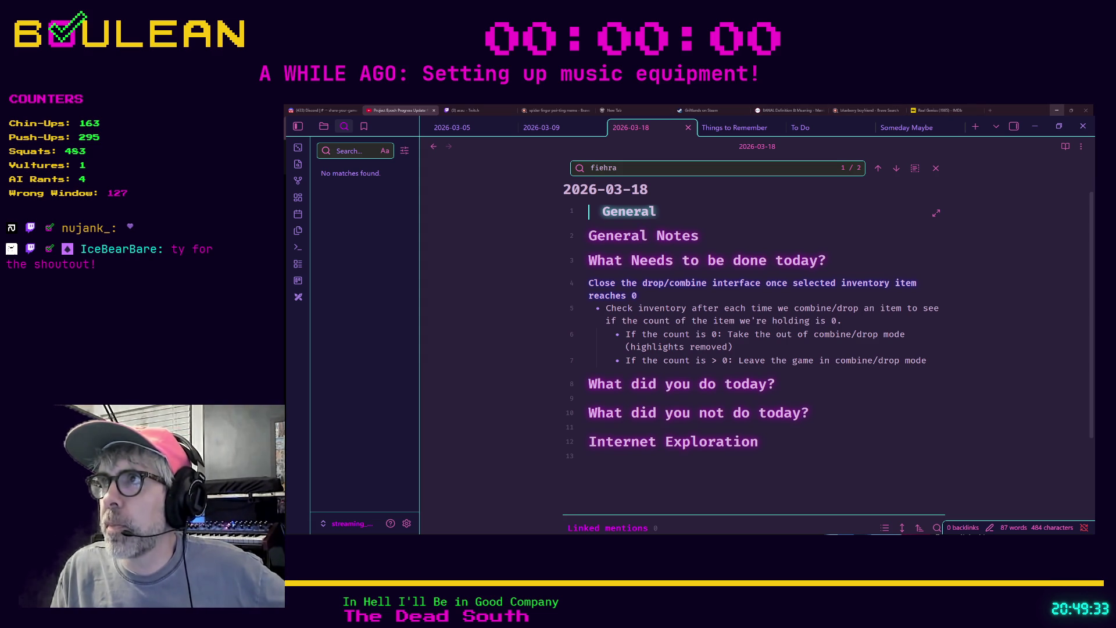
# Step: Minimize the browser window and return to the Godot editor
pyautogui.click(1057, 110)
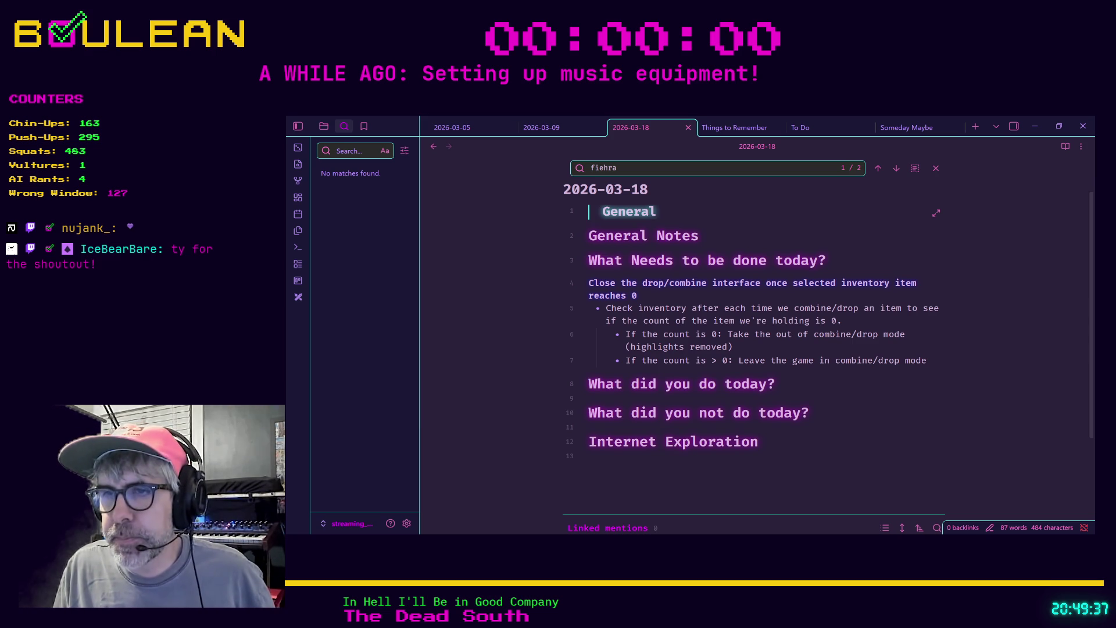
pyautogui.hotkey('alt', 'Tab')
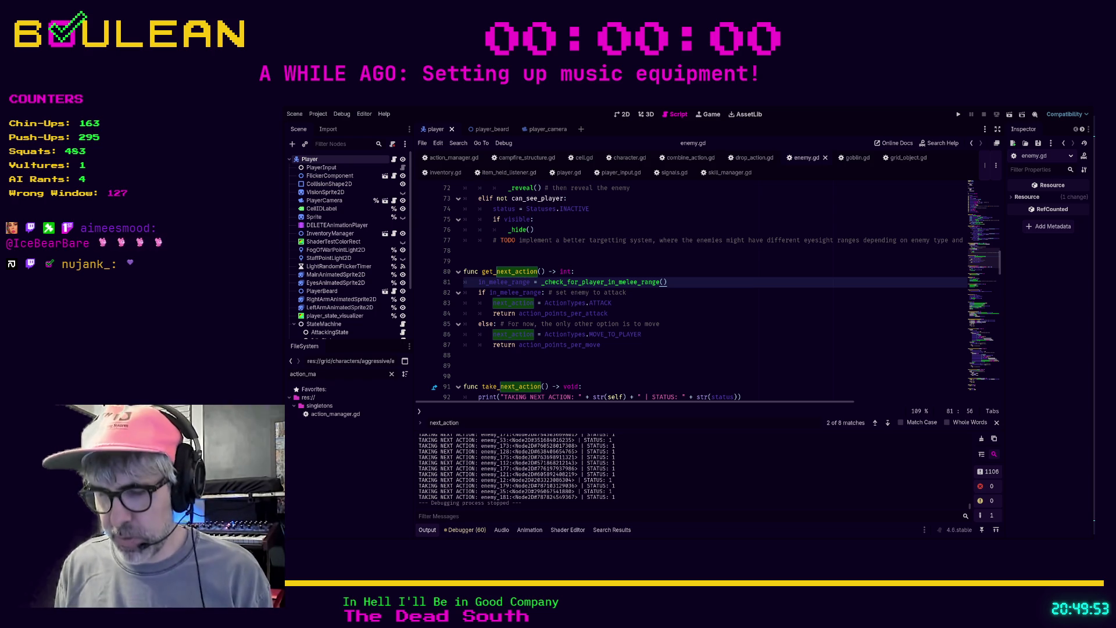
pyautogui.click(631, 365)
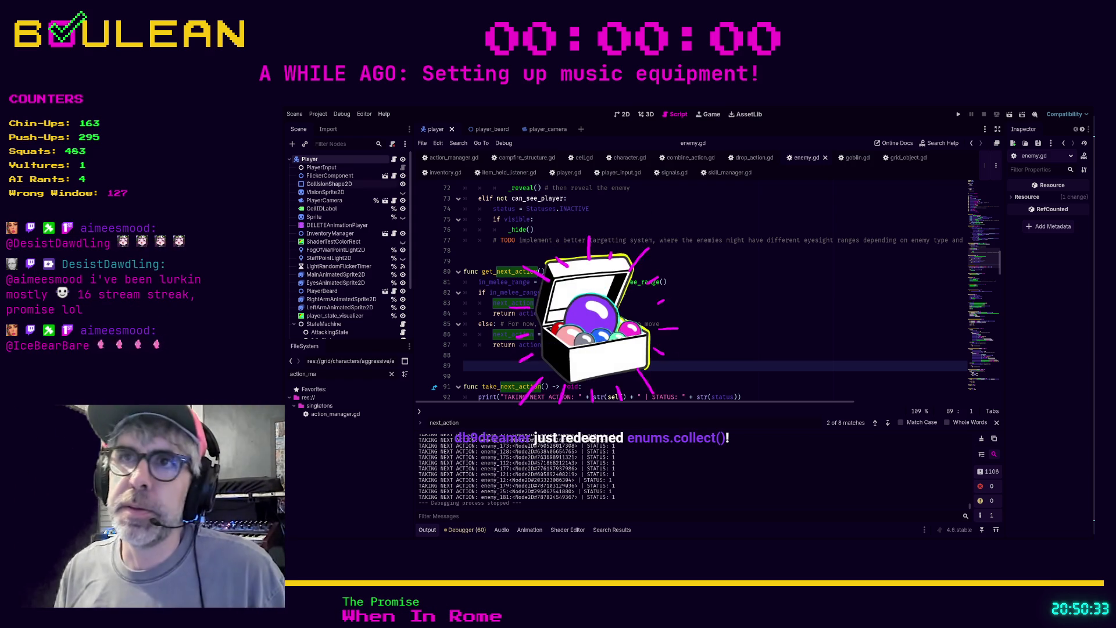
pyautogui.scroll(3, 691, 291)
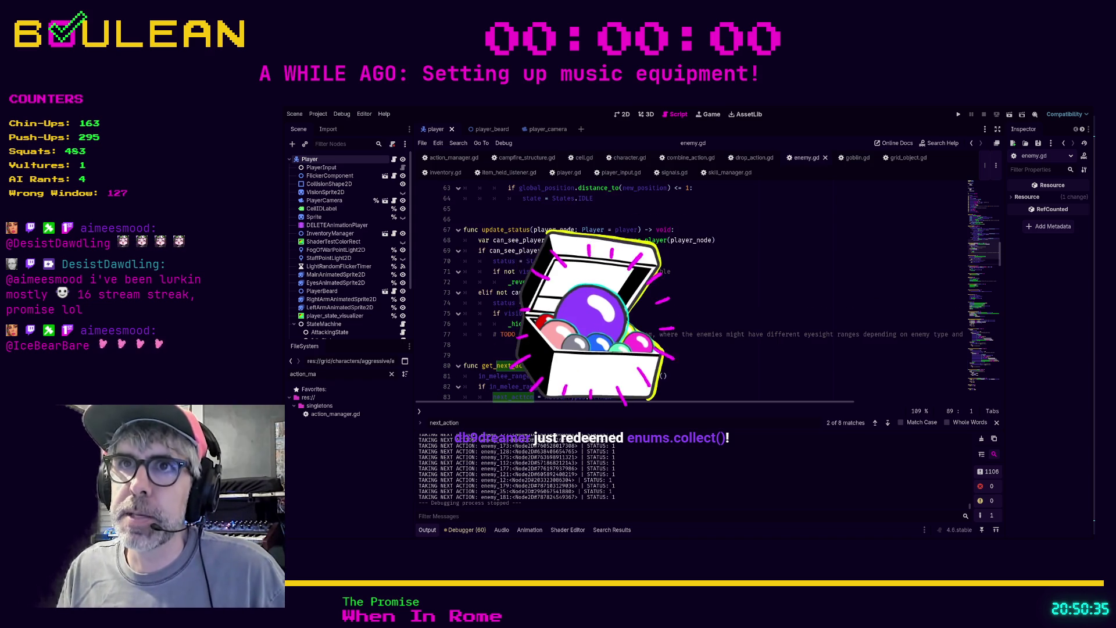
pyautogui.scroll(2, 692, 290)
pyautogui.scroll(3, 691, 291)
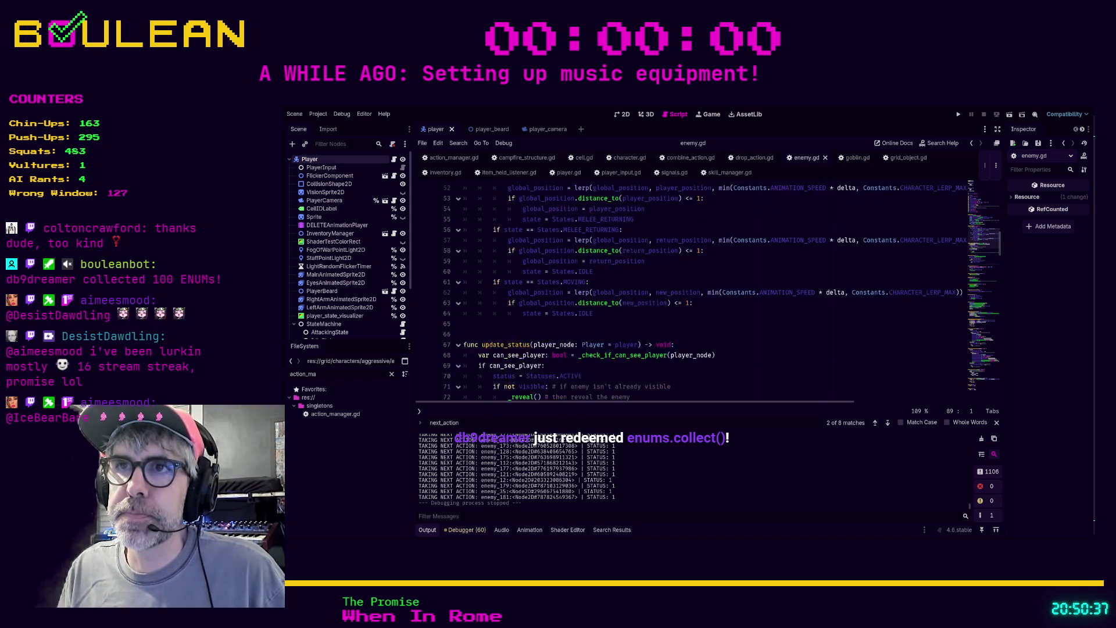
pyautogui.scroll(7, 691, 291)
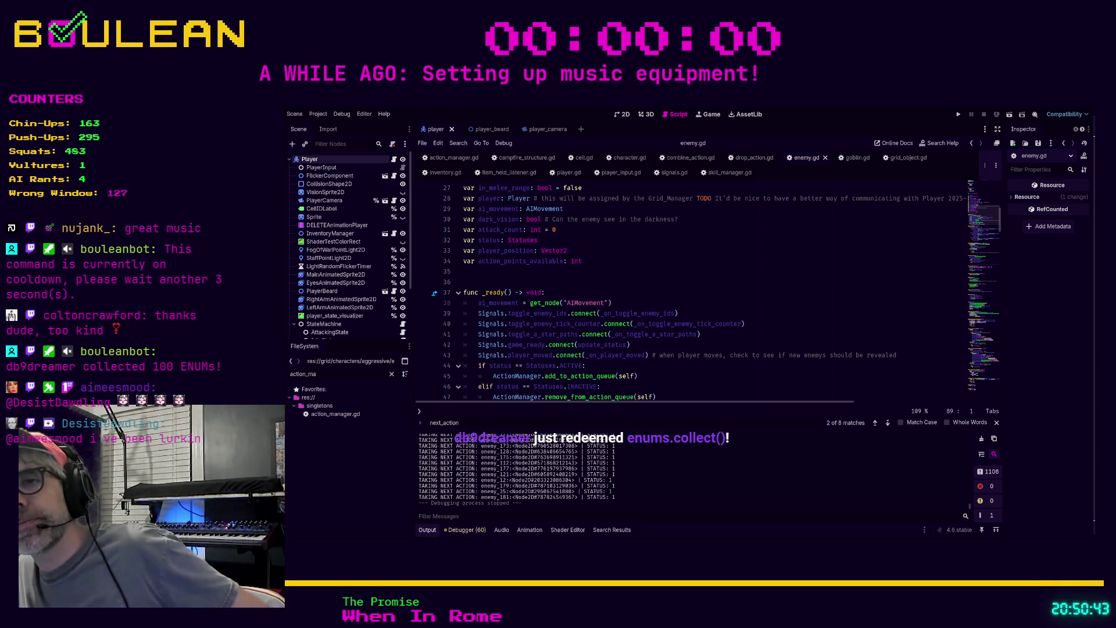
pyautogui.scroll(-4, 692, 291)
pyautogui.scroll(6, 692, 291)
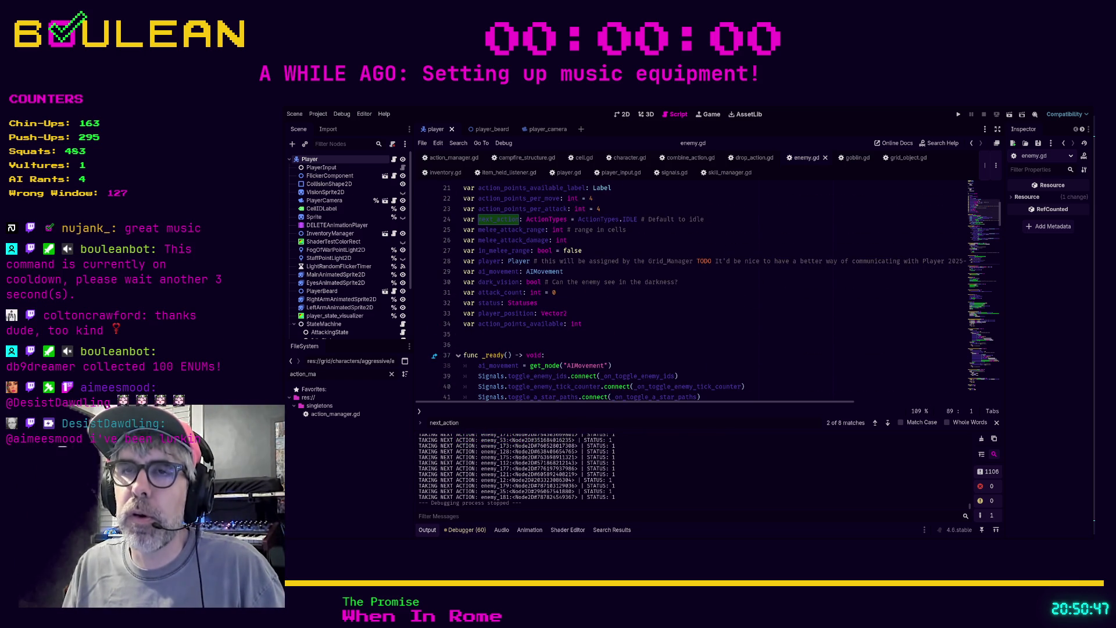
pyautogui.scroll(3, 692, 291)
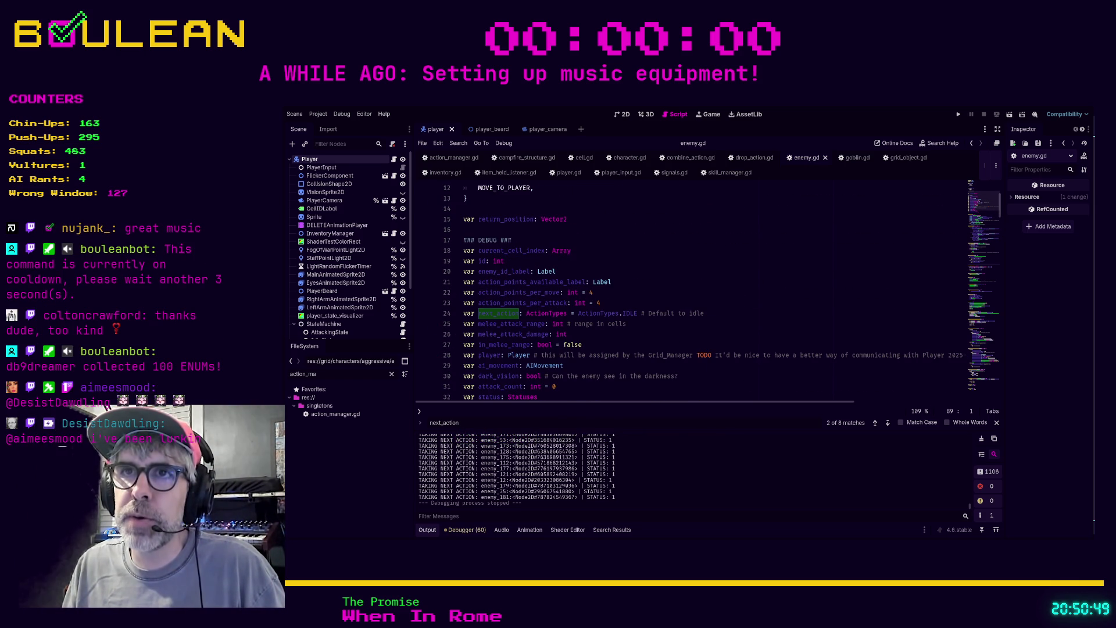
pyautogui.scroll(-1, 692, 291)
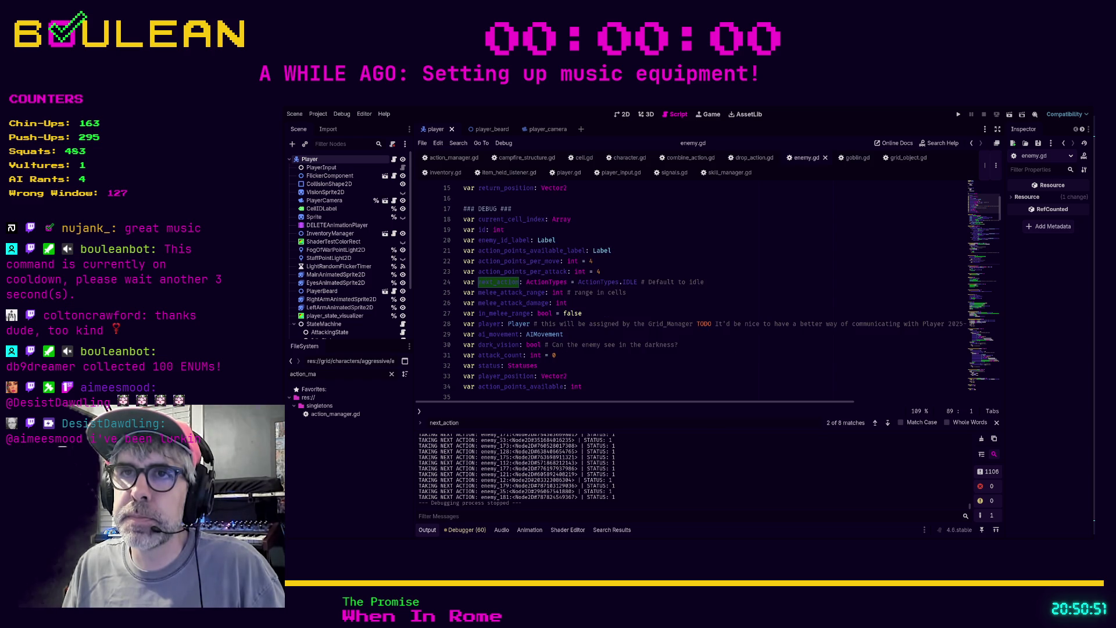
pyautogui.scroll(-1, 692, 291)
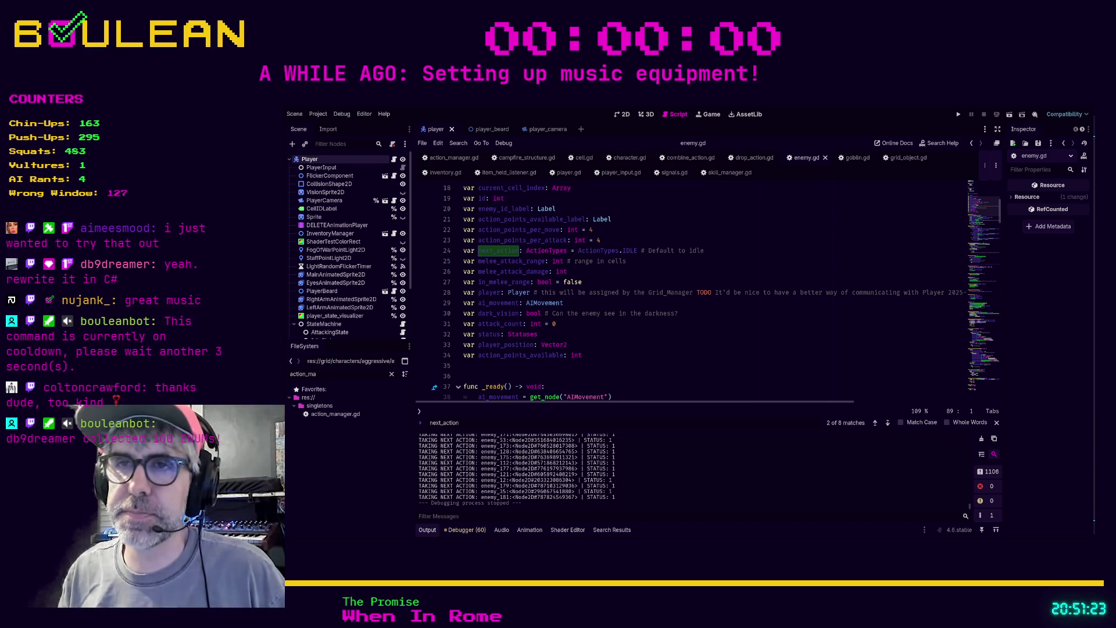
# Step: Insert an empty line directly above the _process function in enemy.gd
pyautogui.click(635, 376)
pyautogui.scroll(-3, 635, 353)
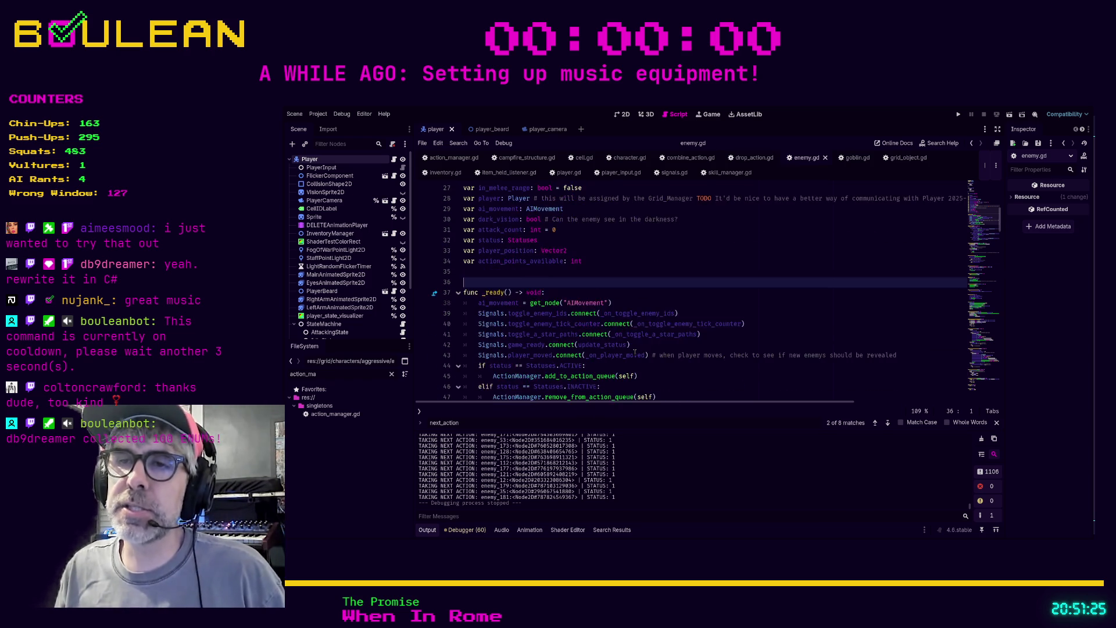
pyautogui.scroll(-3, 651, 344)
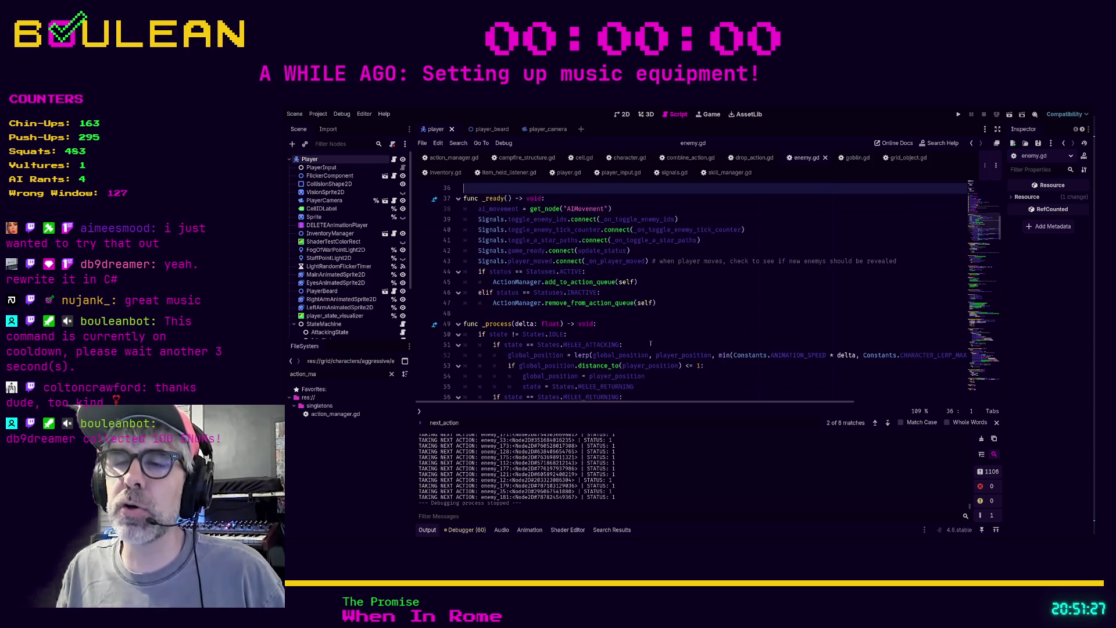
pyautogui.click(565, 314)
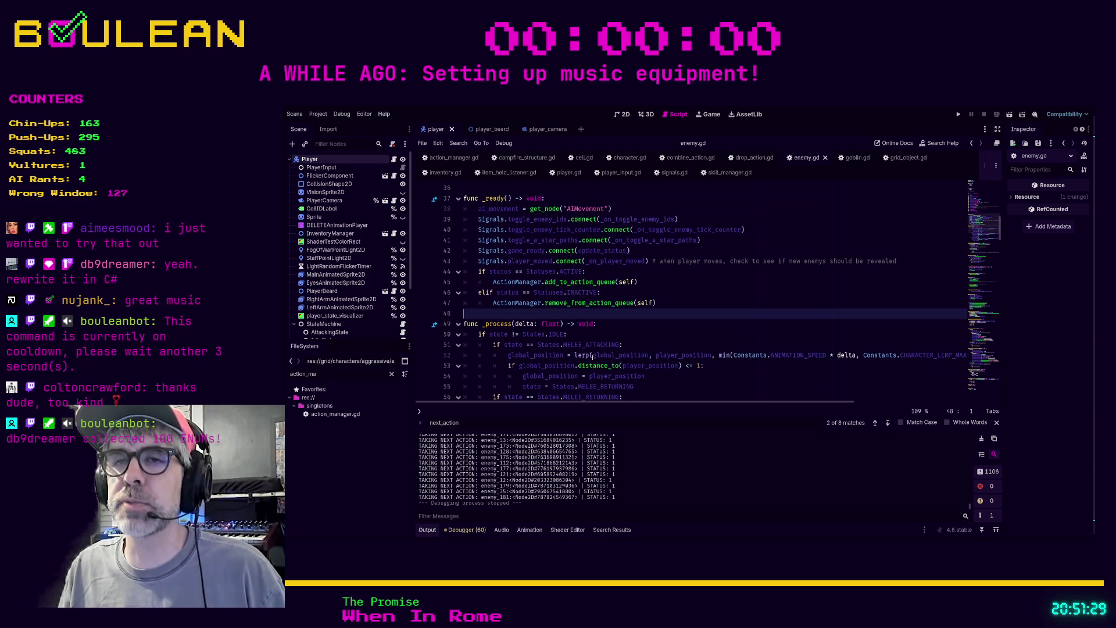
pyautogui.press('Return')
pyautogui.scroll(-3, 661, 342)
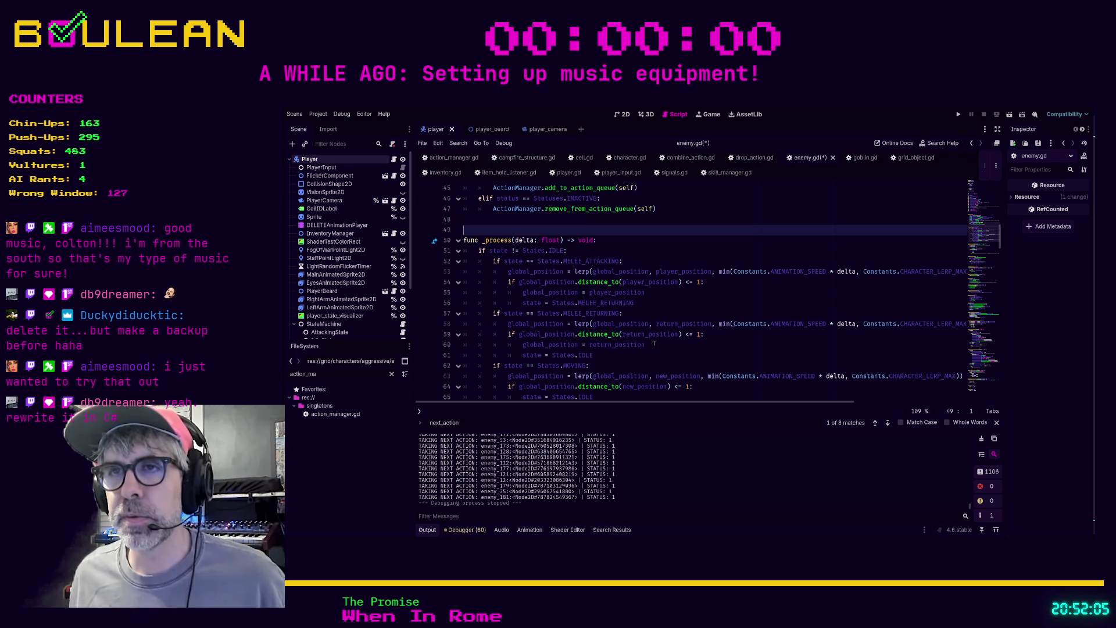
pyautogui.scroll(-3, 634, 314)
pyautogui.scroll(-2, 610, 314)
pyautogui.scroll(-2, 610, 314)
pyautogui.scroll(-3, 610, 314)
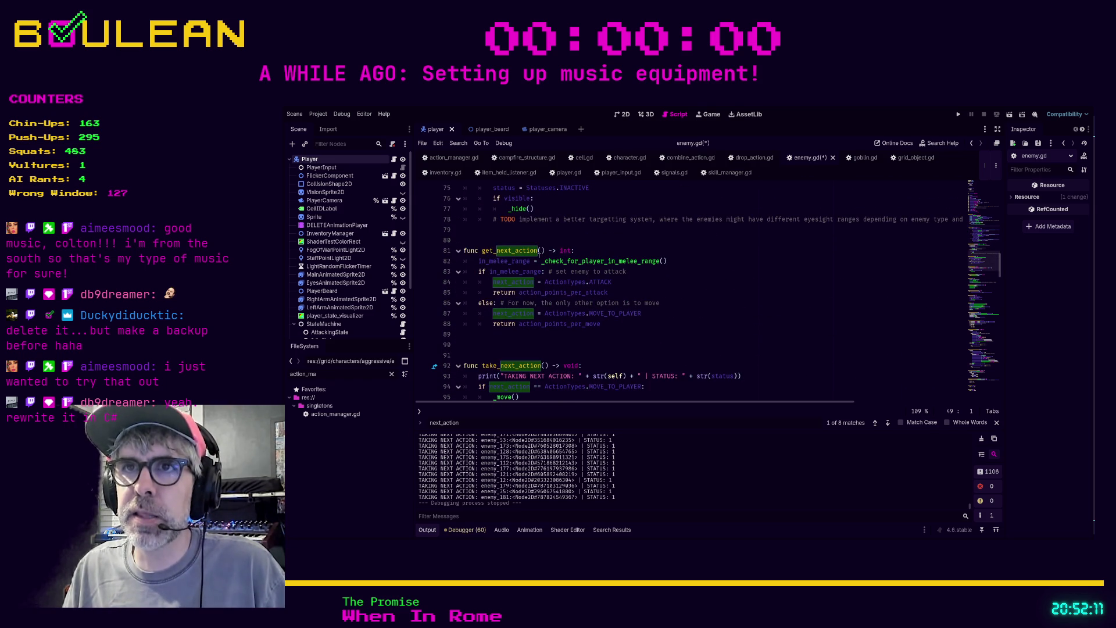
pyautogui.keyDown('ctrl'); pyautogui.scroll(6, 611, 256); pyautogui.keyUp('ctrl')
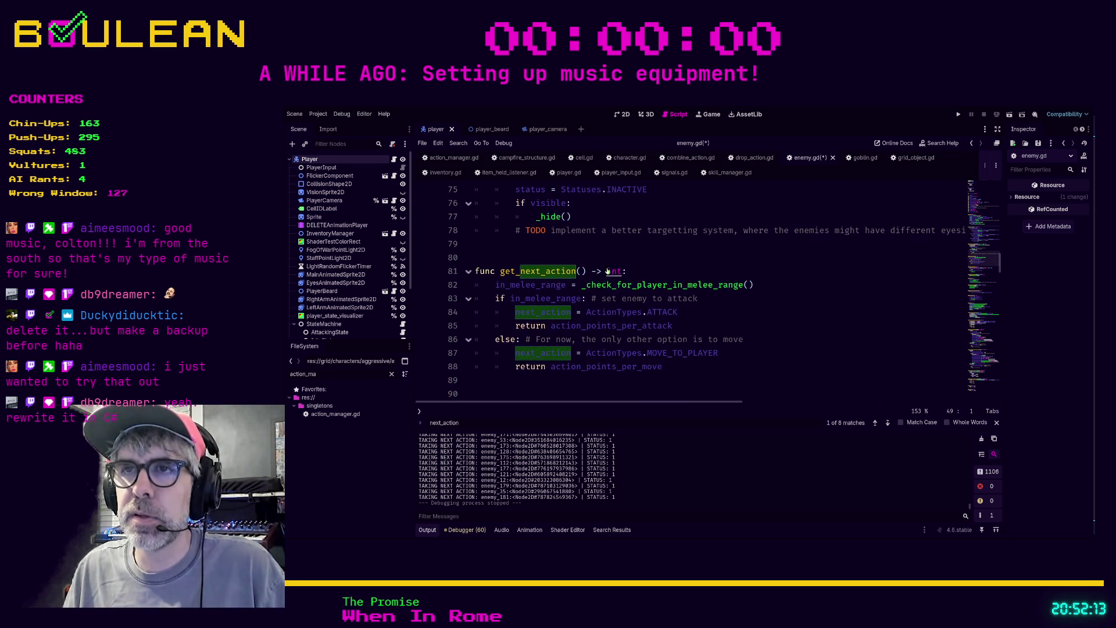
pyautogui.keyDown('ctrl'); pyautogui.scroll(1, 627, 277); pyautogui.keyUp('ctrl')
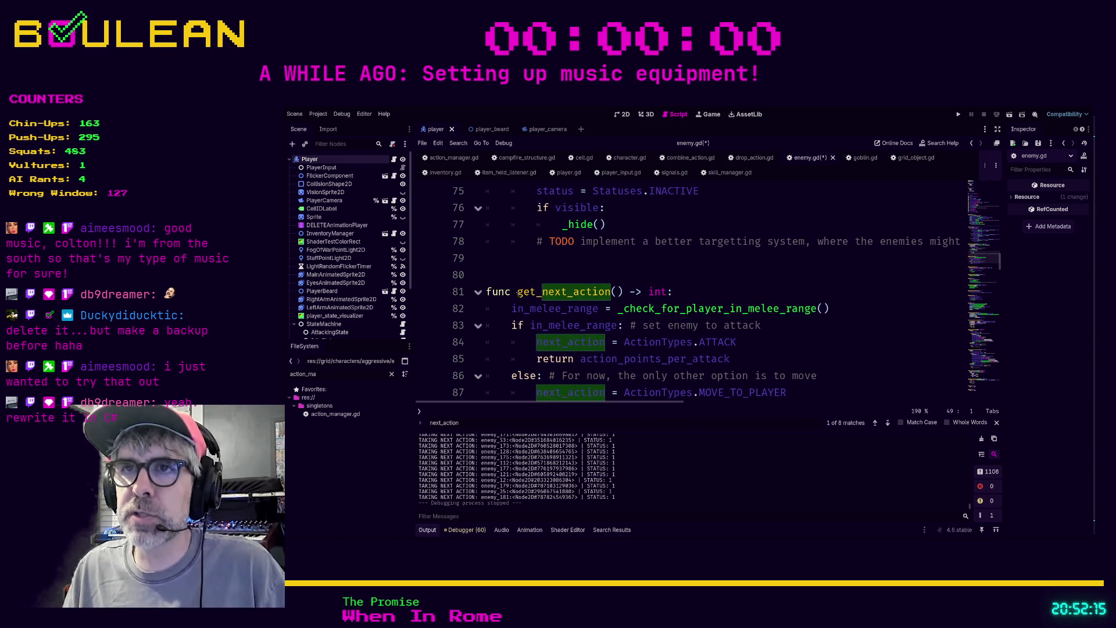
pyautogui.click(518, 292)
pyautogui.doubleClick(518, 292)
pyautogui.click(625, 296)
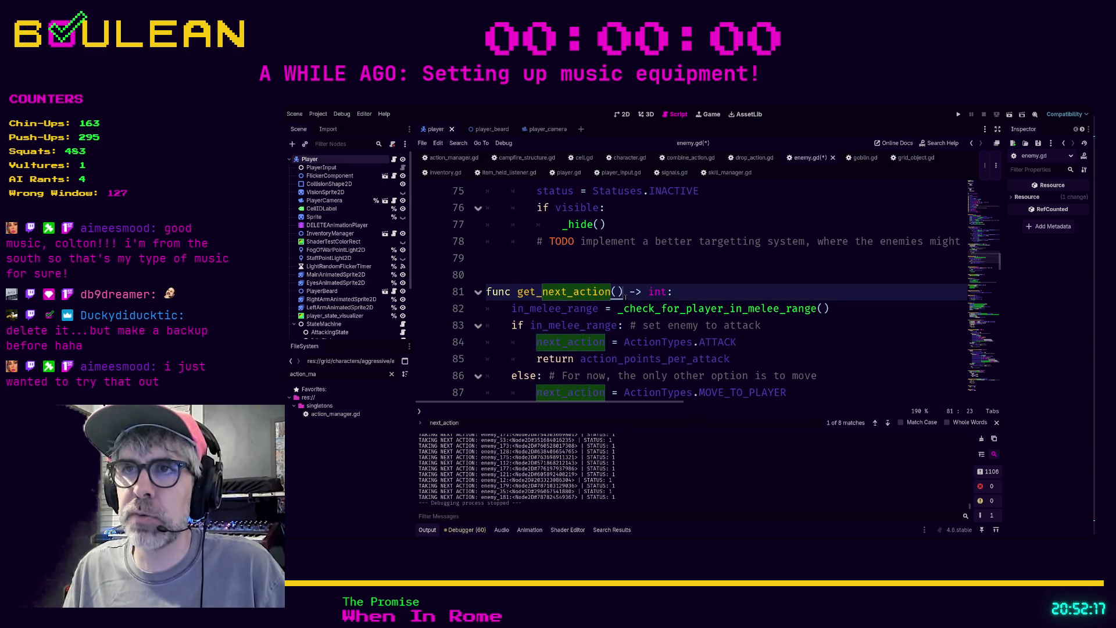
pyautogui.doubleClick(654, 291)
pyautogui.scroll(-2, 697, 290)
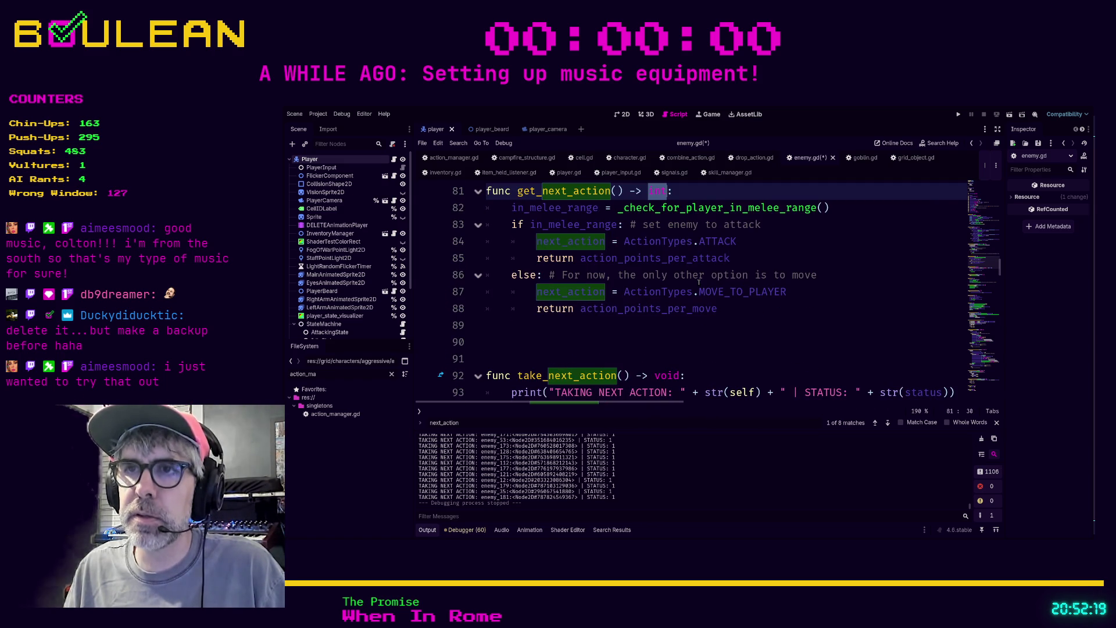
pyautogui.scroll(1, 707, 287)
pyautogui.moveTo(740, 360); pyautogui.dragTo(581, 363)
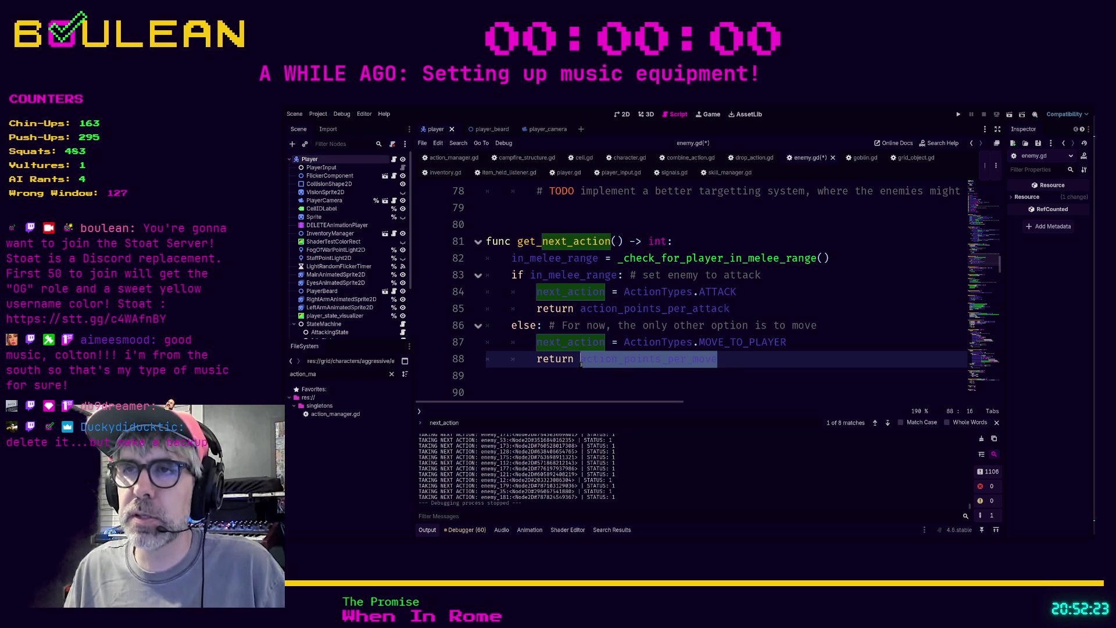
pyautogui.click(649, 241)
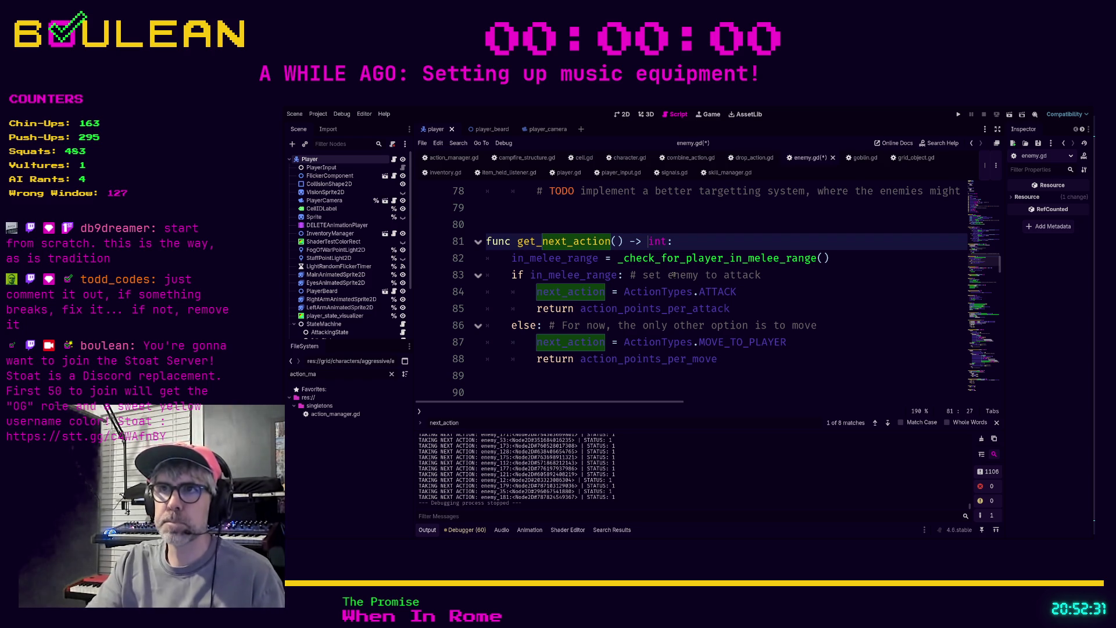
pyautogui.scroll(-1, 675, 296)
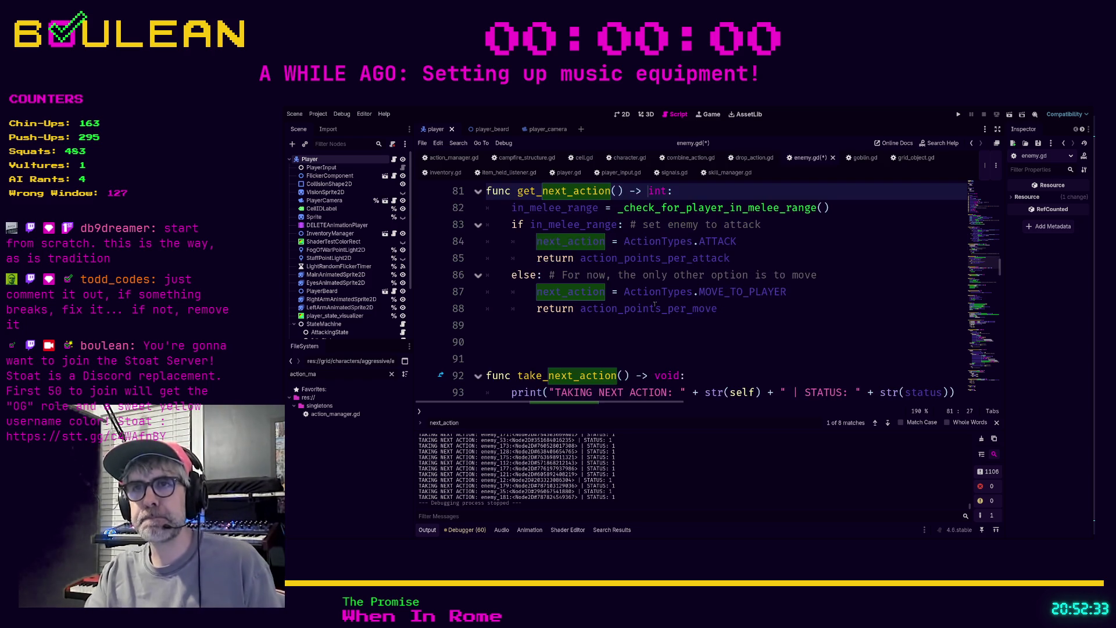
pyautogui.scroll(10, 682, 340)
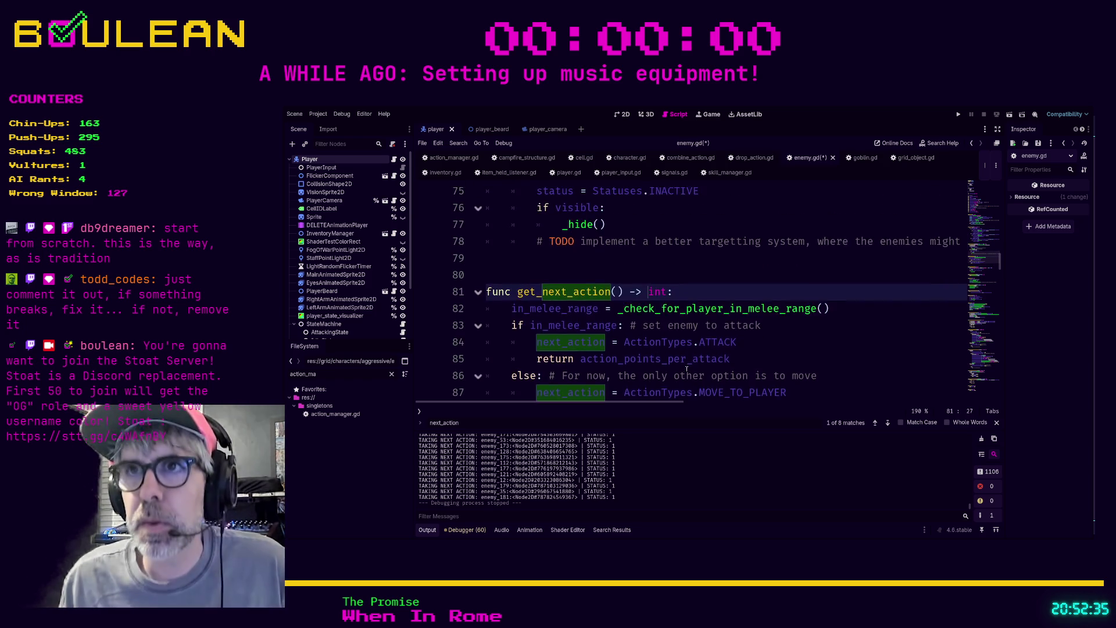
pyautogui.scroll(1, 677, 360)
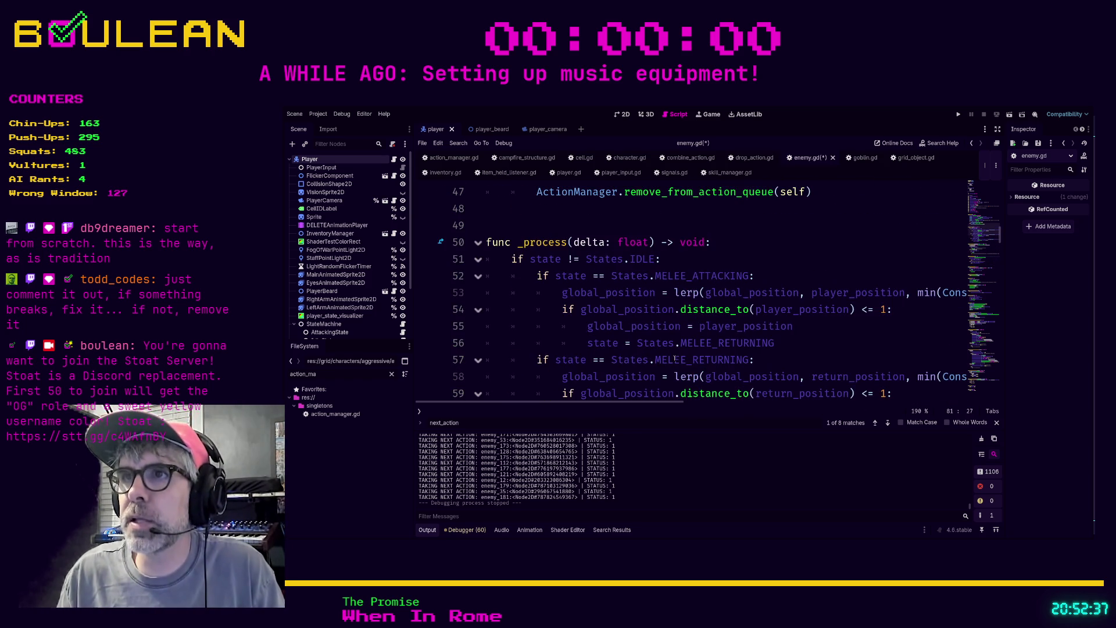
# Step: Search the script for _on_player_move and inspect the update_status definition
pyautogui.moveTo(667, 411)
pyautogui.mouseDown()
pyautogui.moveTo(904, 405)
pyautogui.moveTo(660, 407)
pyautogui.mouseUp()
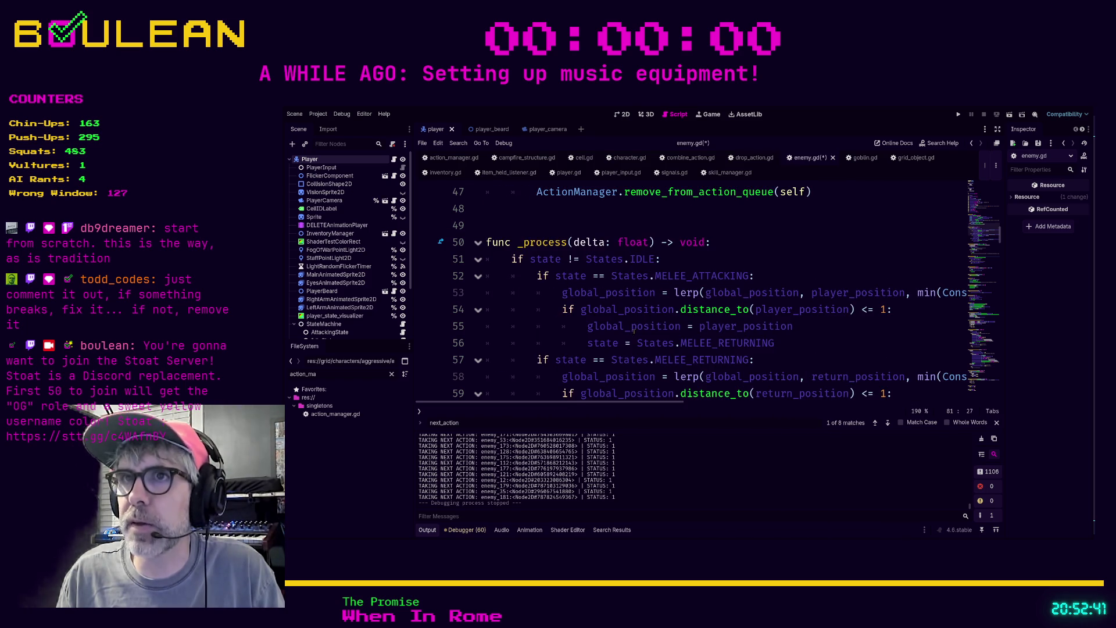
pyautogui.scroll(1, 697, 291)
pyautogui.moveTo(755, 292); pyautogui.dragTo(774, 280)
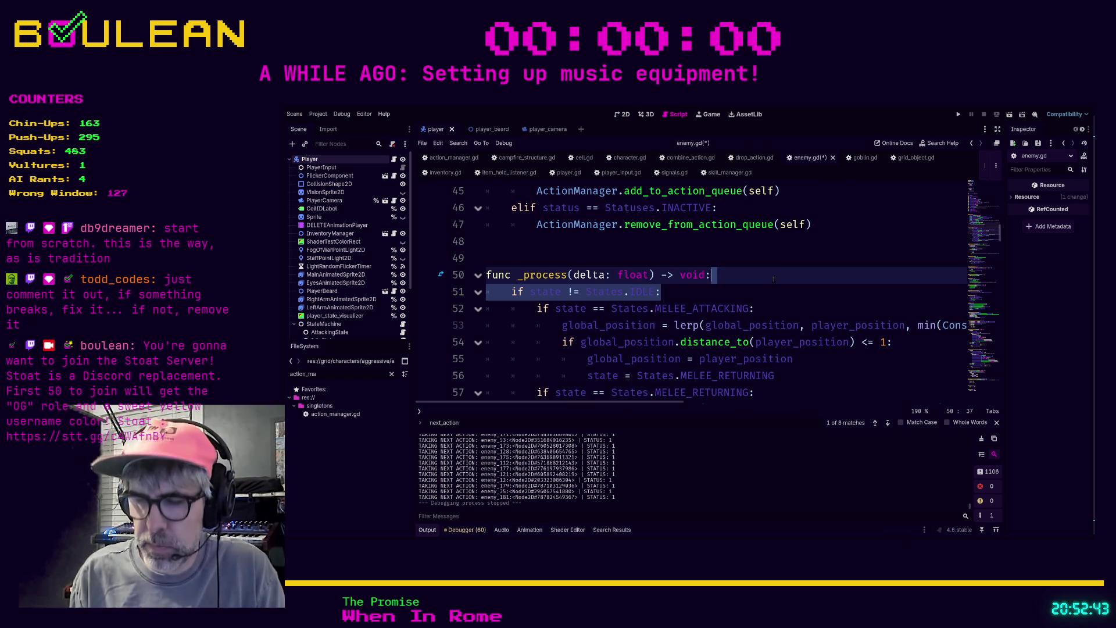
pyautogui.hotkey('ctrl', 'f')
pyautogui.write('_on_player_move')
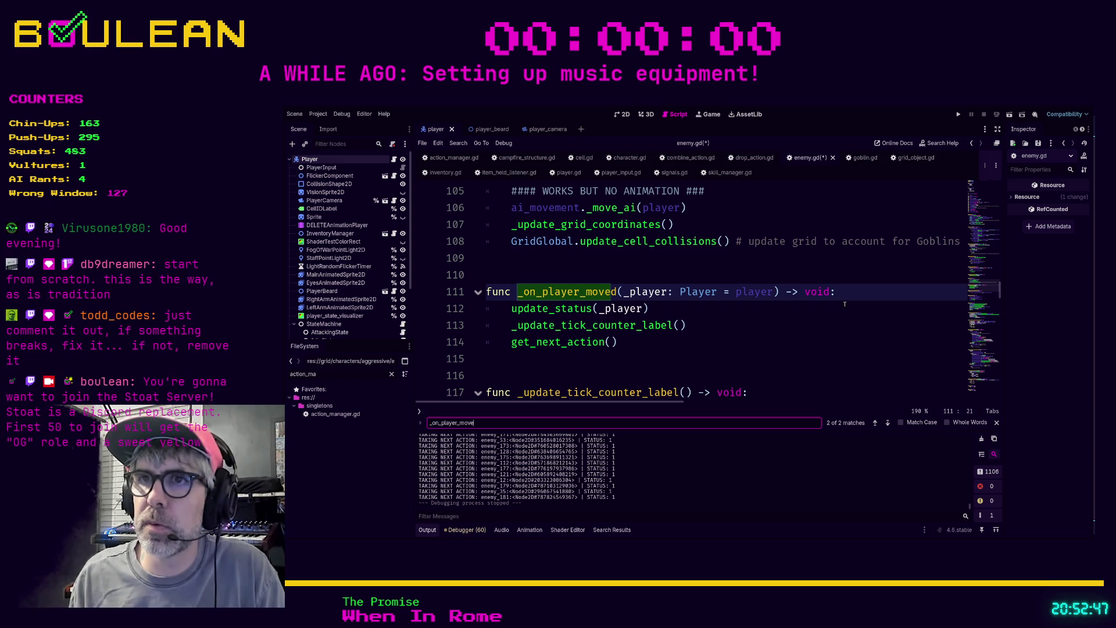
pyautogui.keyDown('ctrl'); pyautogui.click(576, 308); pyautogui.keyUp('ctrl')
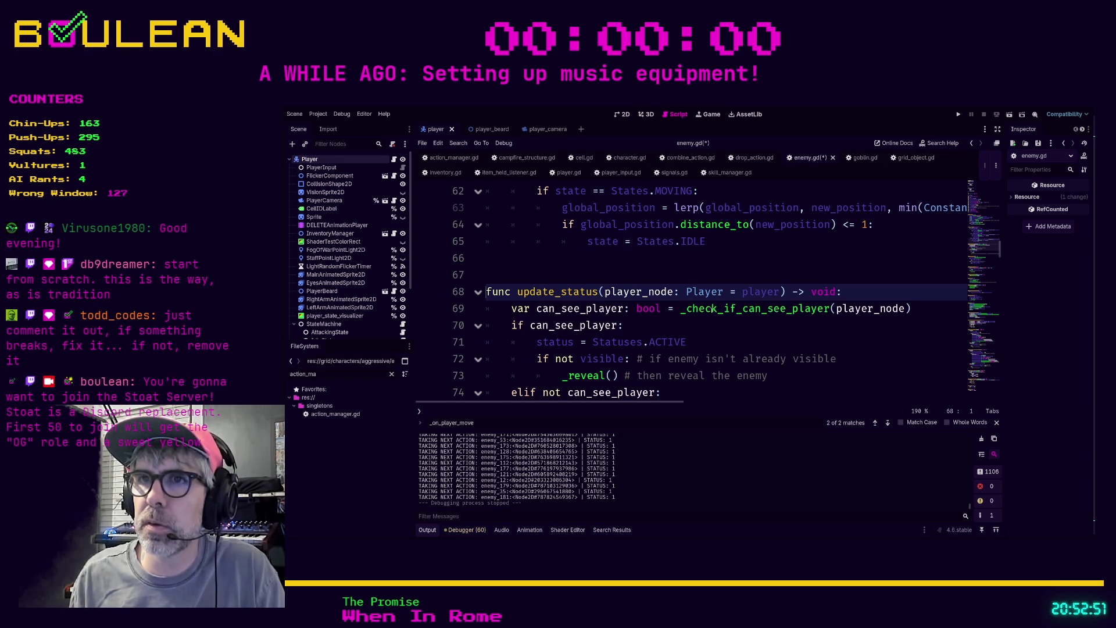
pyautogui.scroll(-1, 668, 300)
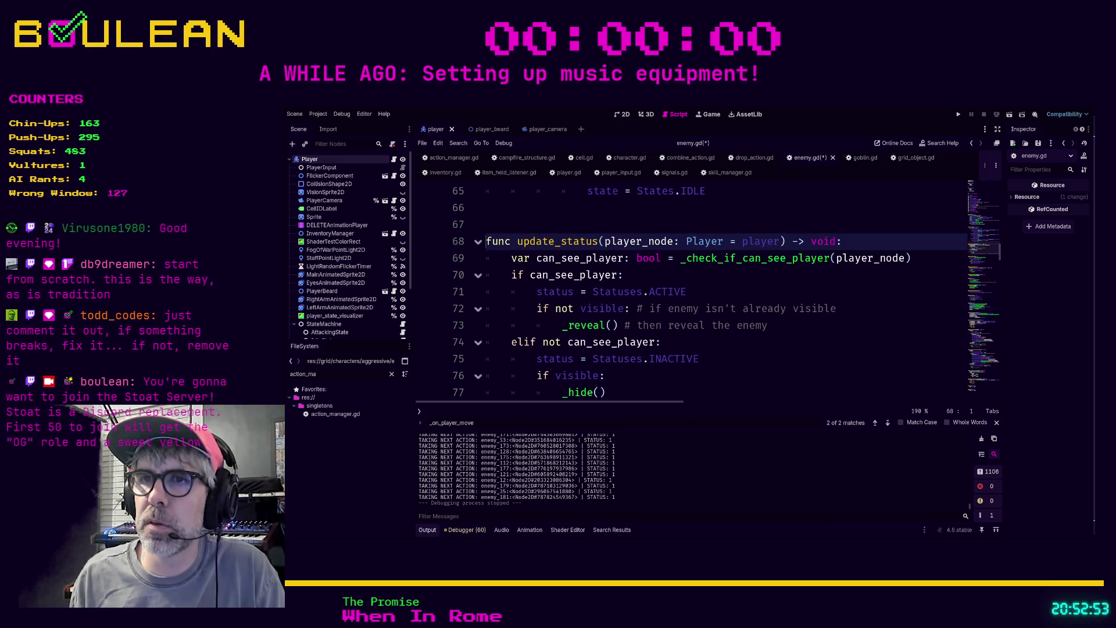
pyautogui.scroll(-1, 640, 315)
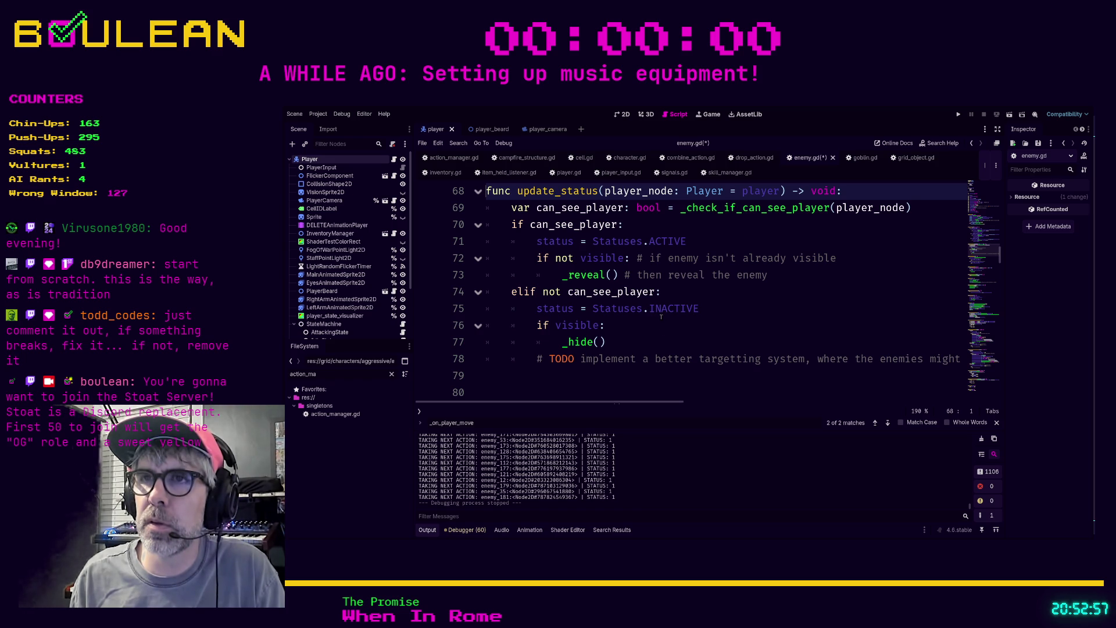
# Step: Jump back to _on_player_moved and move to its get_next_action call
pyautogui.click(683, 337)
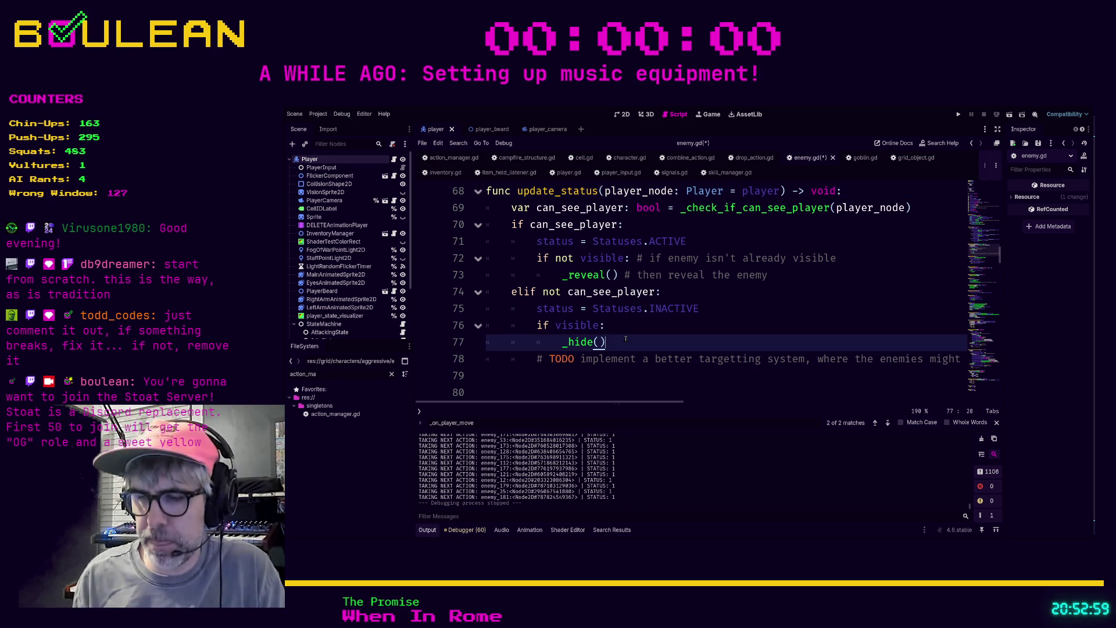
pyautogui.hotkey('ctrl', 'f')
pyautogui.press('Return')
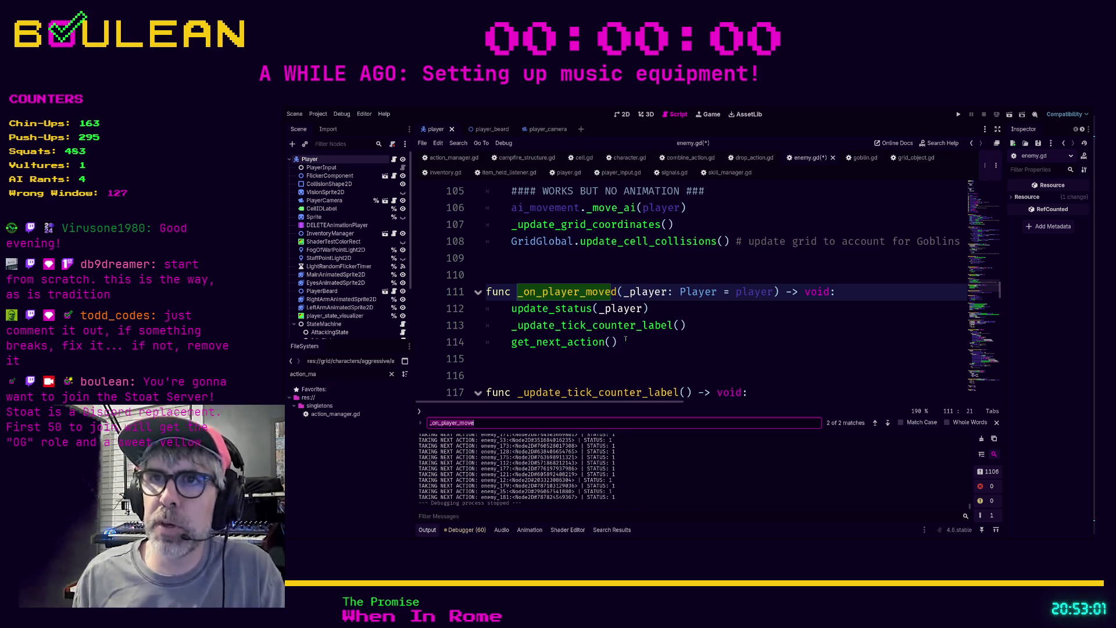
pyautogui.click(662, 310)
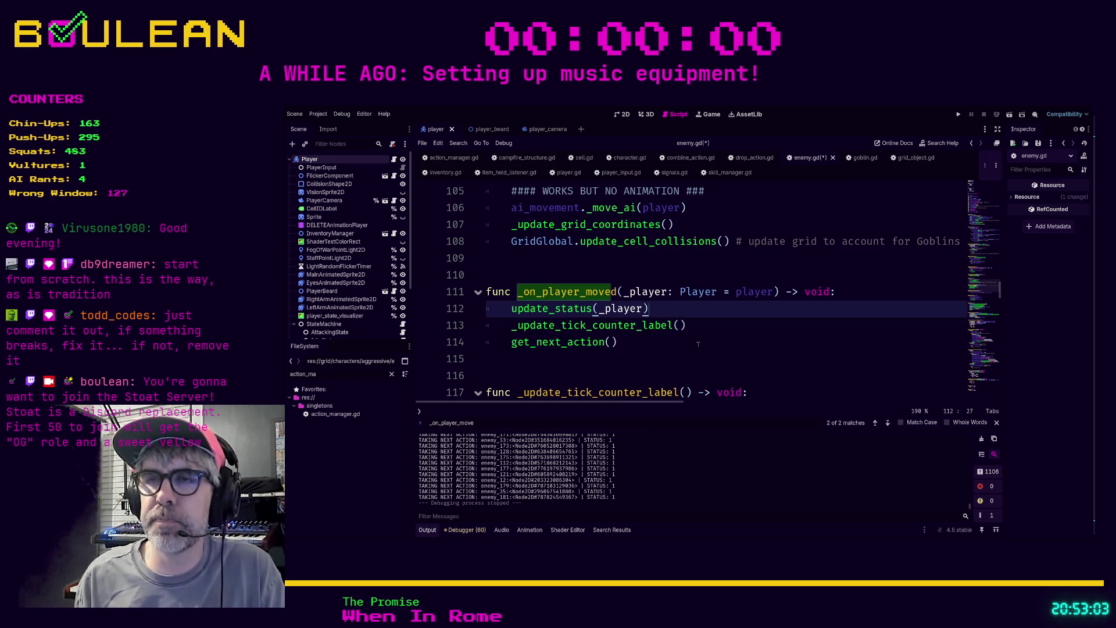
pyautogui.press('Down')
pyautogui.press('Down')
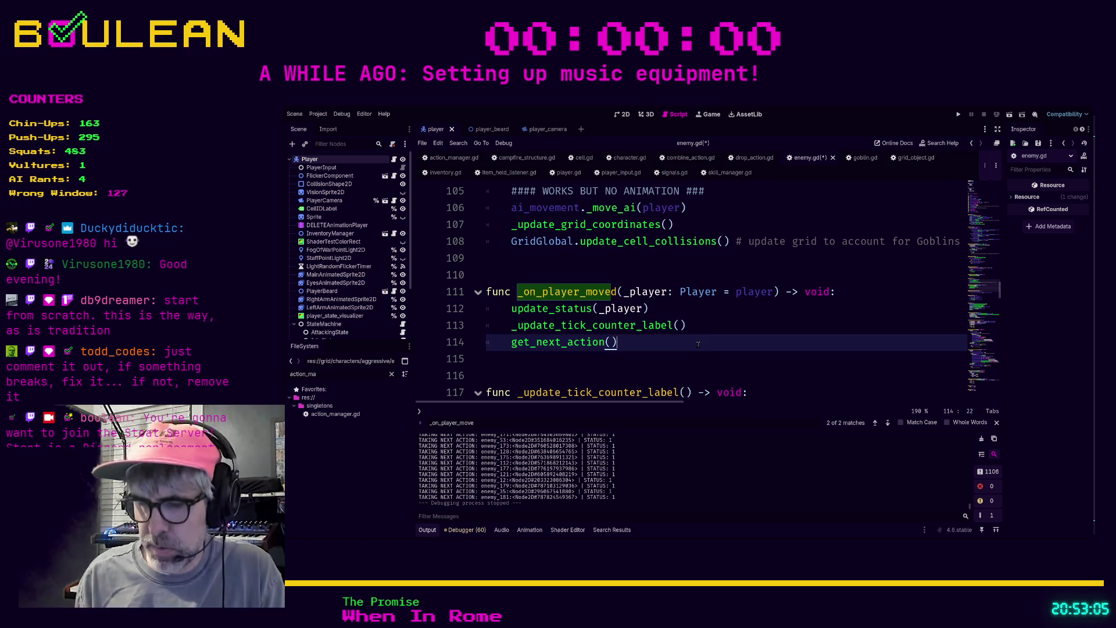
# Step: Comment out get_next_action() and add 'if status == Statuses.ACTIVE:' calling _move()
pyautogui.hotkey('ctrl', 'k')
pyautogui.press('Return')
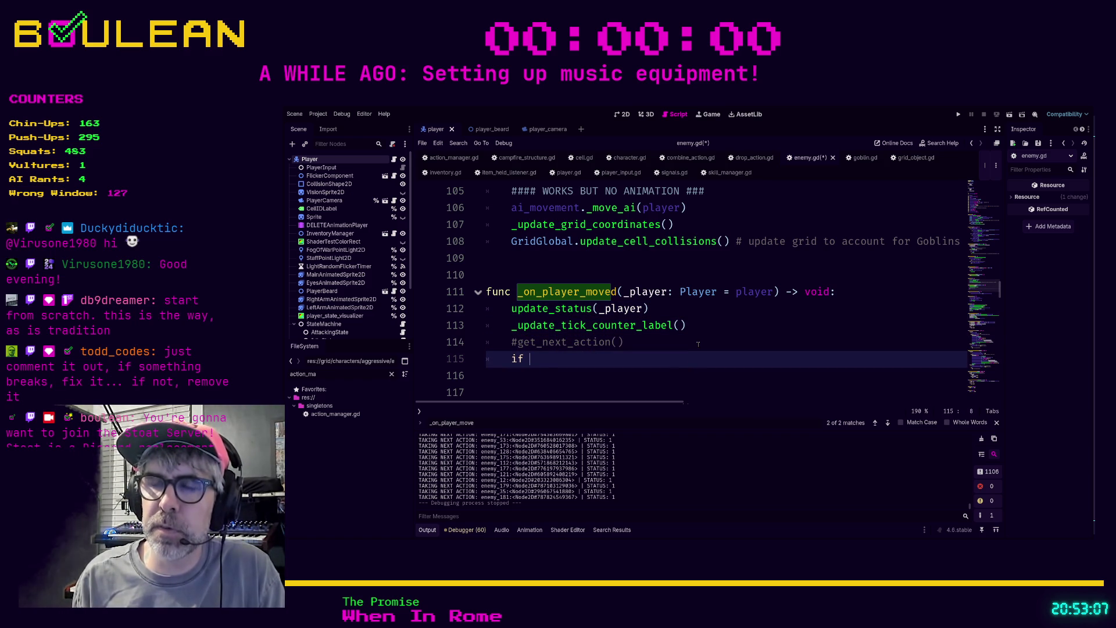
pyautogui.press('BackSpace')
pyautogui.write('us == S')
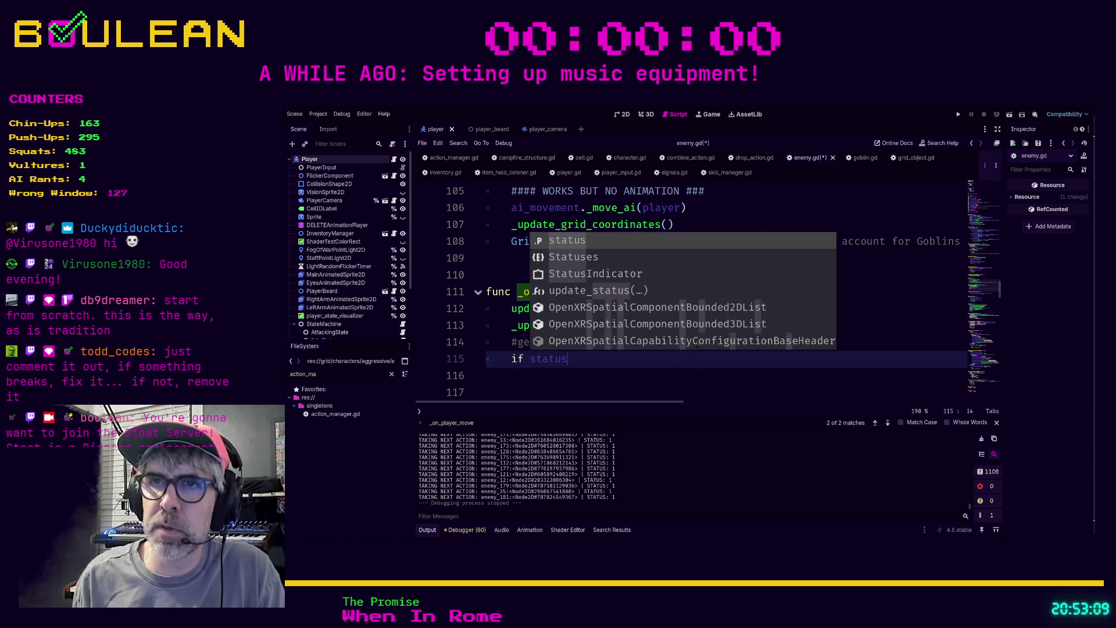
pyautogui.write('tat')
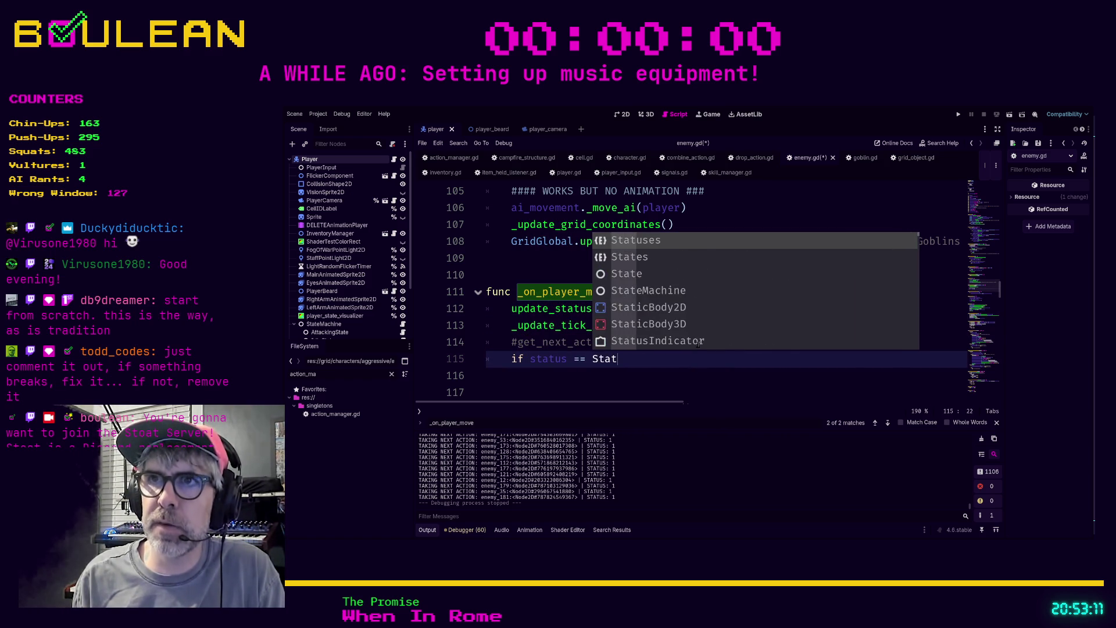
pyautogui.press('Return')
pyautogui.write('.')
pyautogui.press('Return')
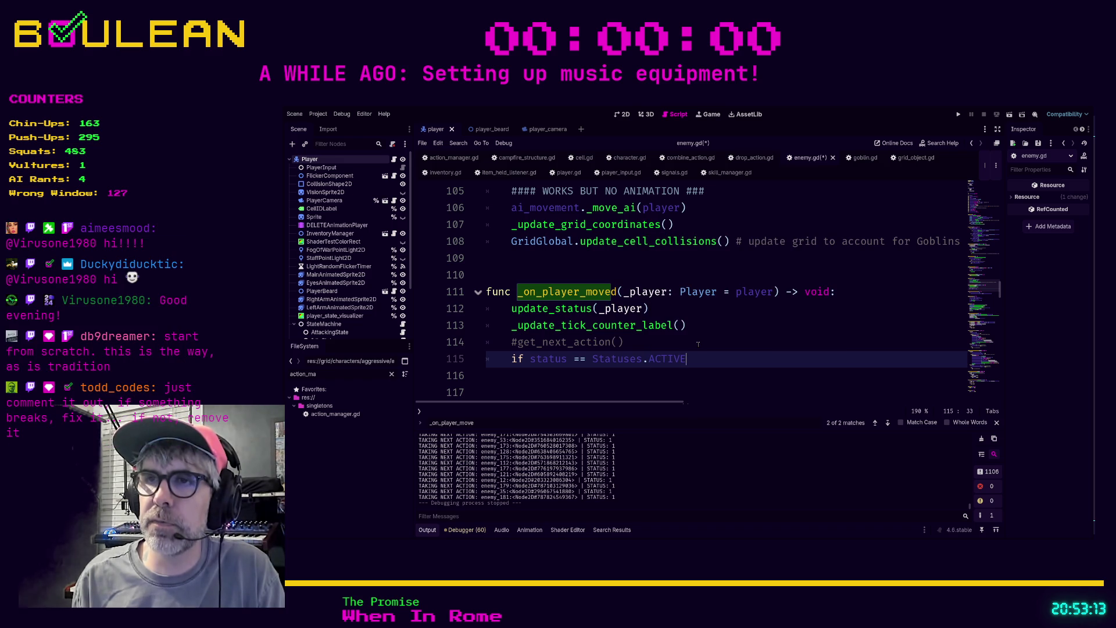
pyautogui.press('Return')
pyautogui.write('_mo')
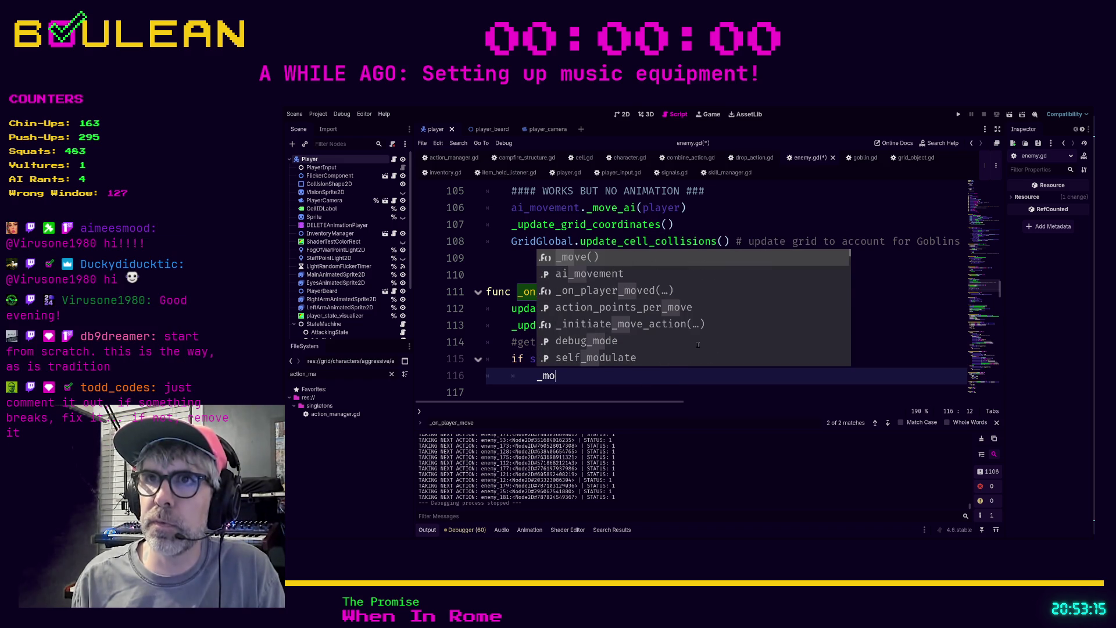
pyautogui.press('Return')
# Step: Add an 'elif status == Statuses.INACTIVE:' branch and open a new line in the ACTIVE branch
pyautogui.press('Return')
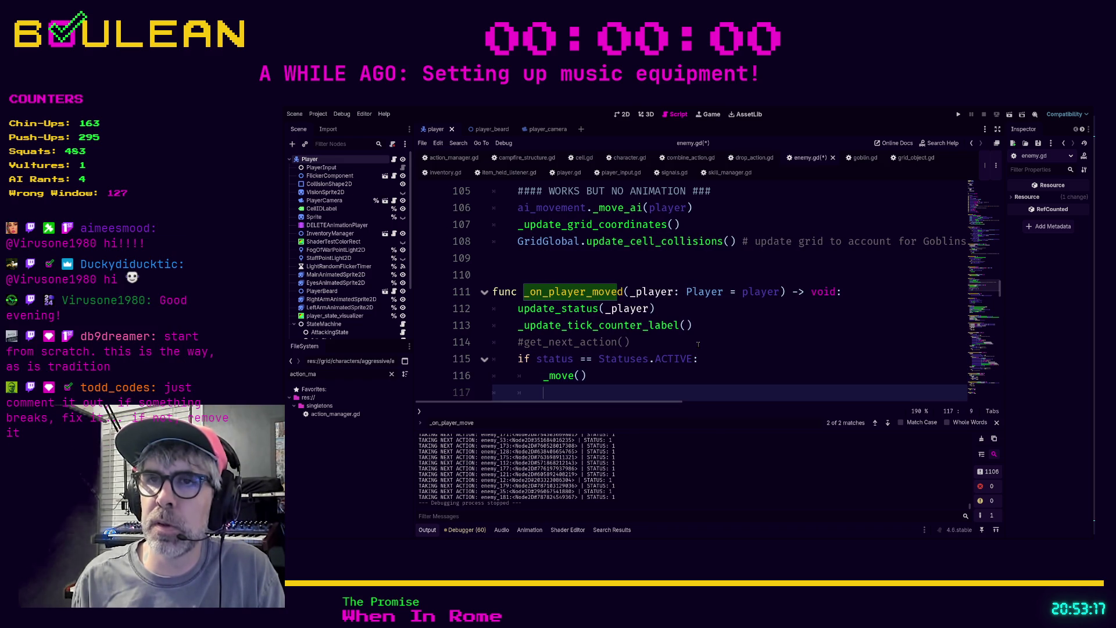
pyautogui.write('tatus == Stat')
pyautogui.press('Return')
pyautogui.write('.')
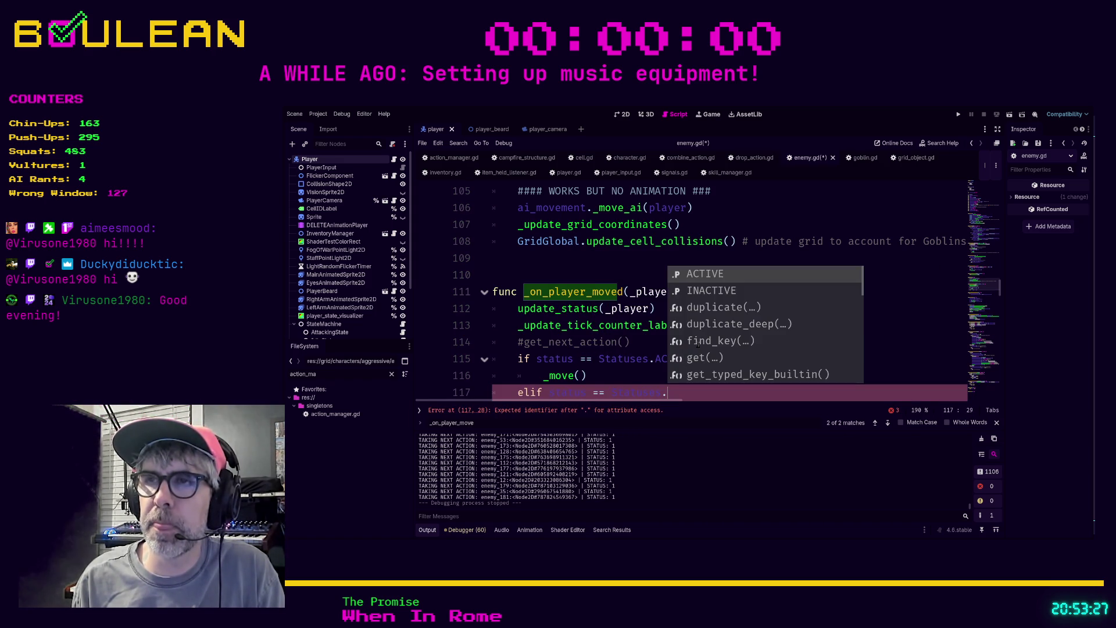
pyautogui.scroll(-3, 698, 344)
pyautogui.scroll(3, 698, 344)
pyautogui.press('Down')
pyautogui.press('Return')
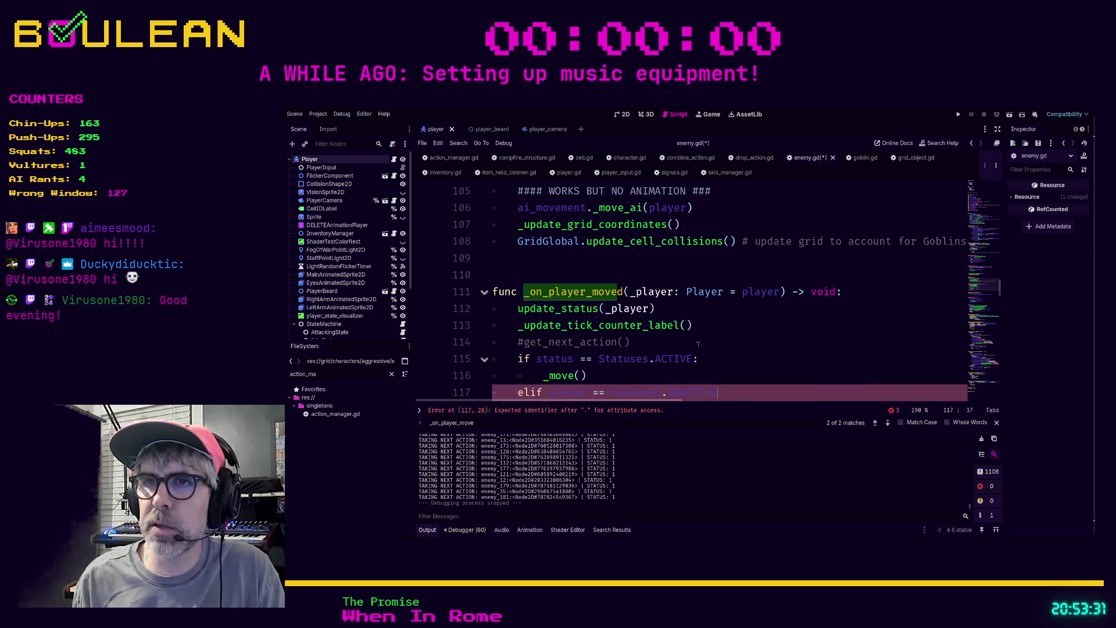
pyautogui.write(':')
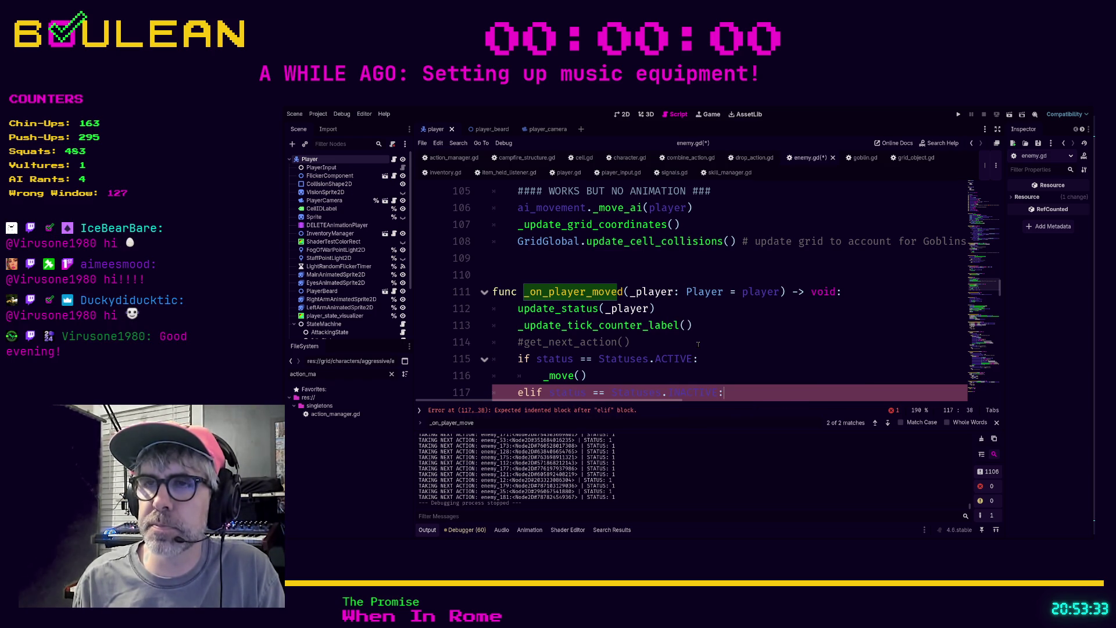
pyautogui.press('Return')
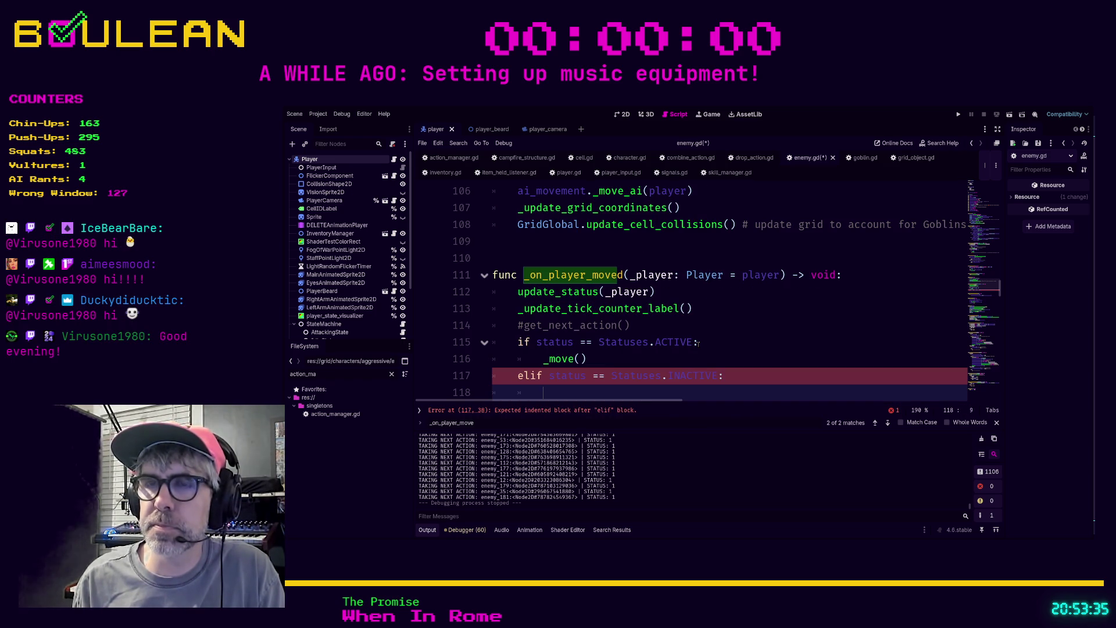
pyautogui.write('s')
pyautogui.click(698, 344)
pyautogui.press('Return')
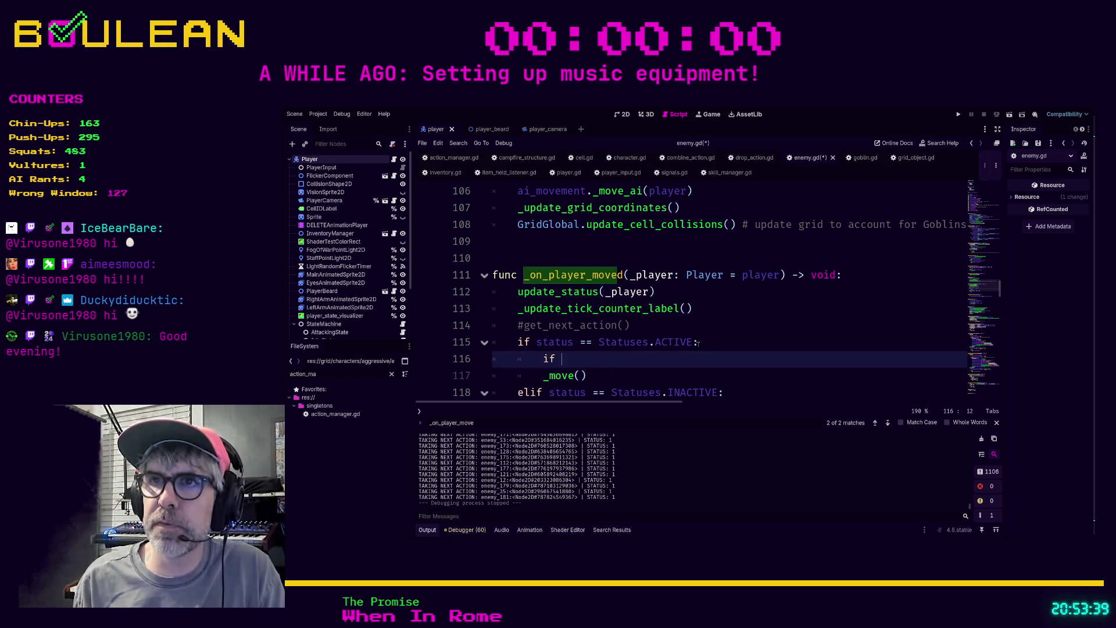
# Step: Add an in_melee_range check calling _old_attack(), with _move() moved under else
pyautogui.write('in')
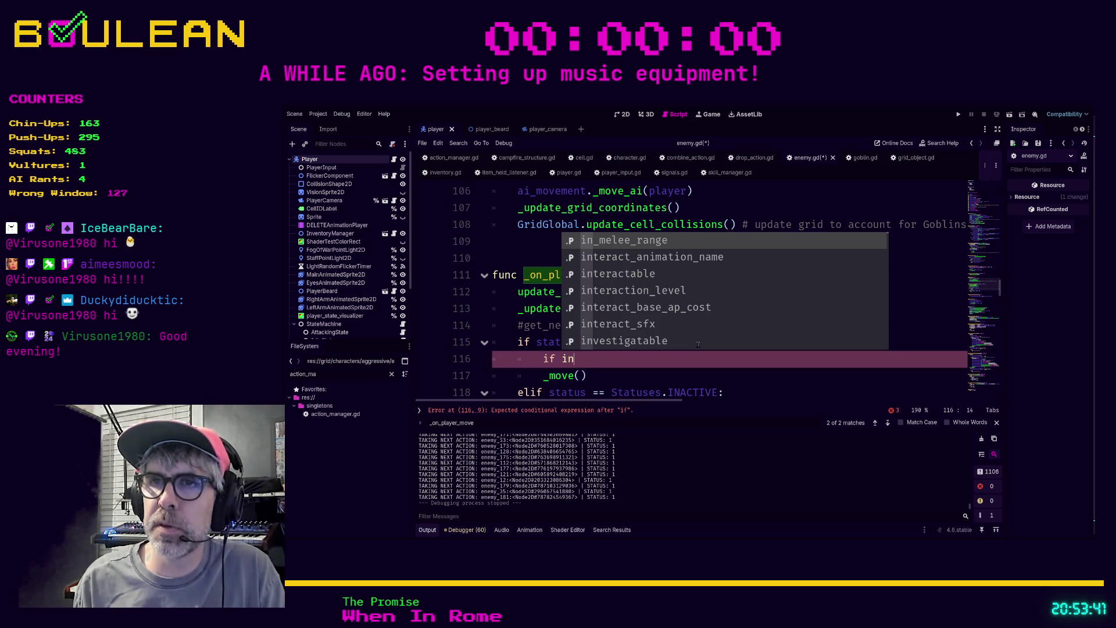
pyautogui.press('Return')
pyautogui.press('Return')
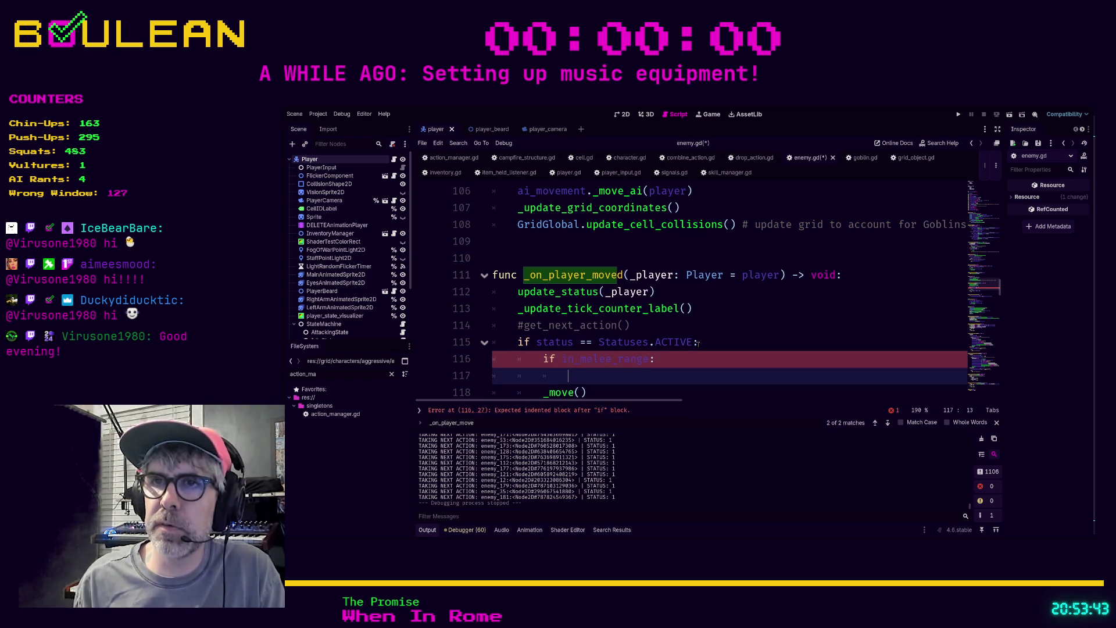
pyautogui.write('_att')
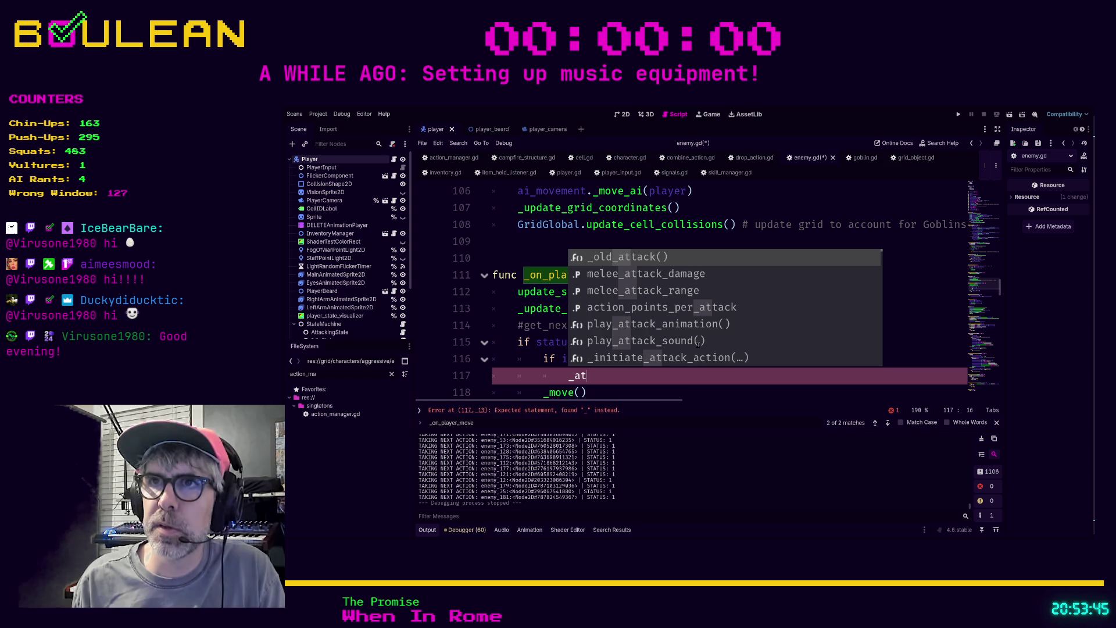
pyautogui.press('Return')
pyautogui.press('Down')
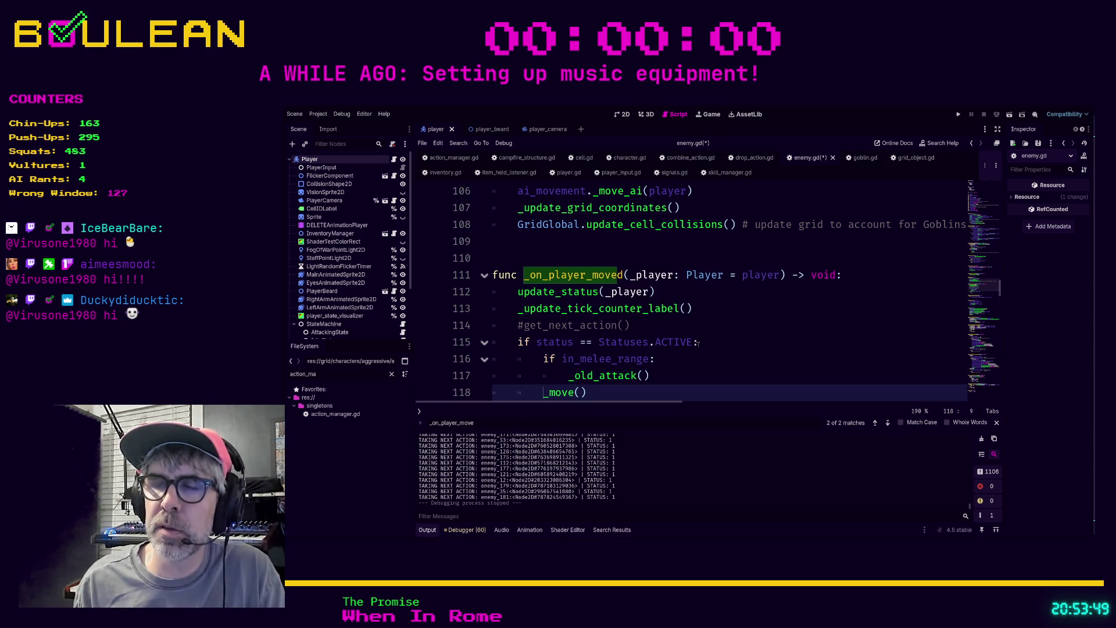
pyautogui.write('else:')
pyautogui.press('Return')
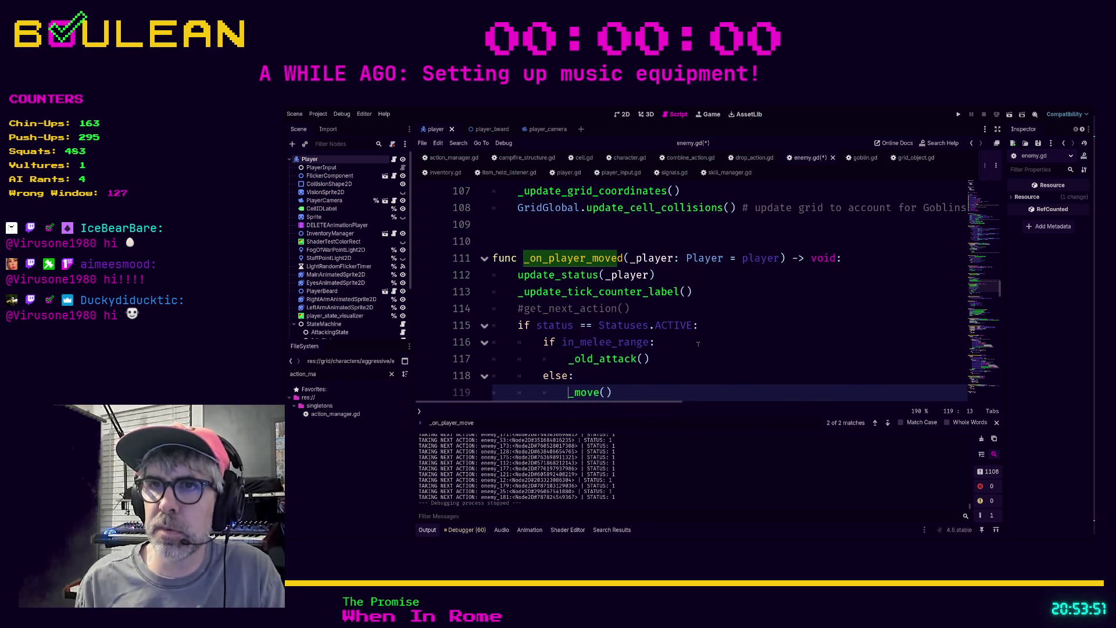
# Step: Save enemy.gd and run the game to test the change
pyautogui.click(744, 342)
pyautogui.scroll(-1, 776, 298)
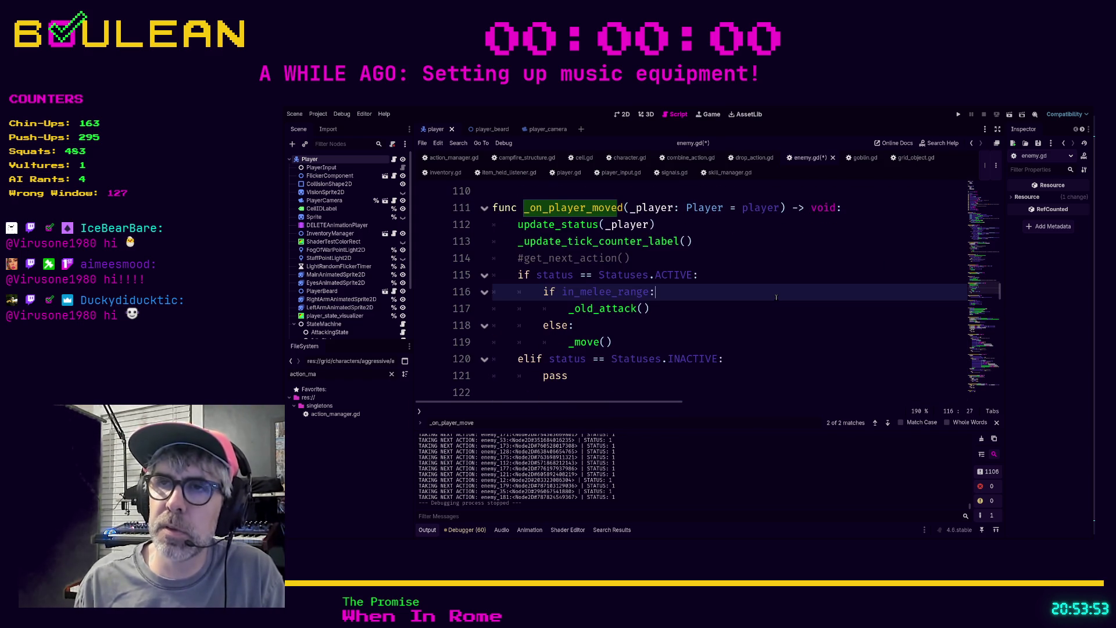
pyautogui.click(653, 265)
pyautogui.hotkey('ctrl', 's')
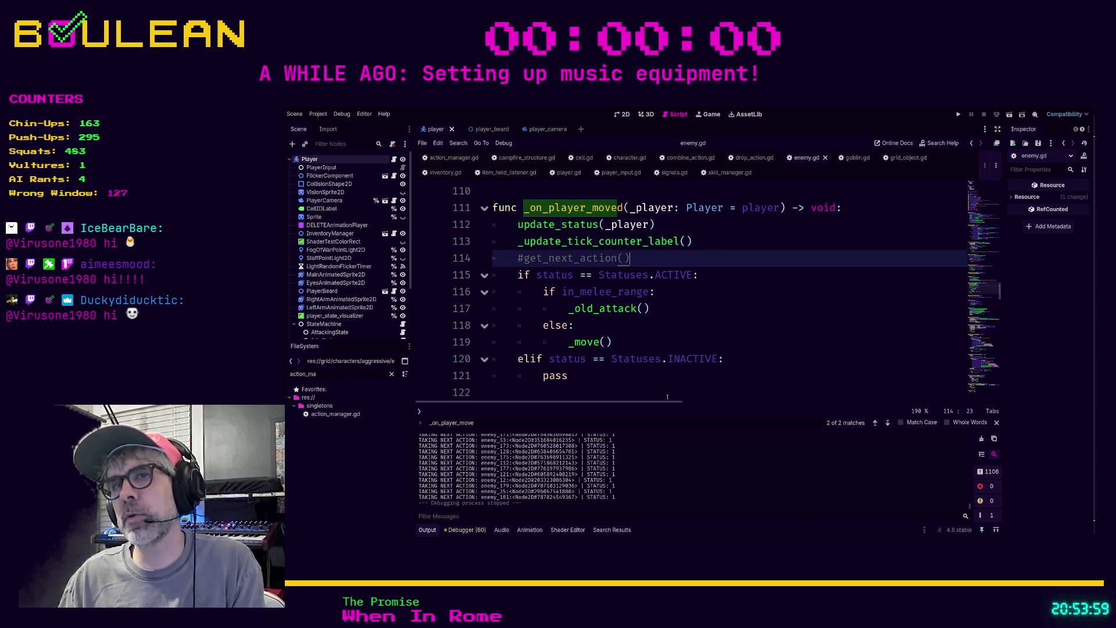
pyautogui.press('F5')
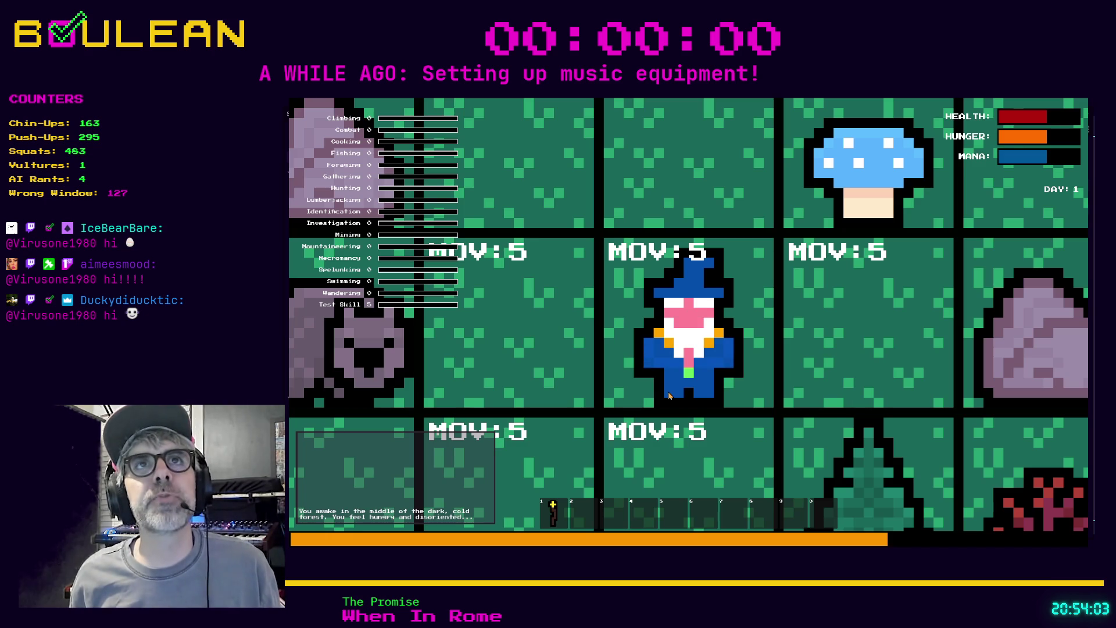
# Step: Zoom out and walk the wizard across the map until it stands next to a goblin
pyautogui.scroll(-5, 669, 395)
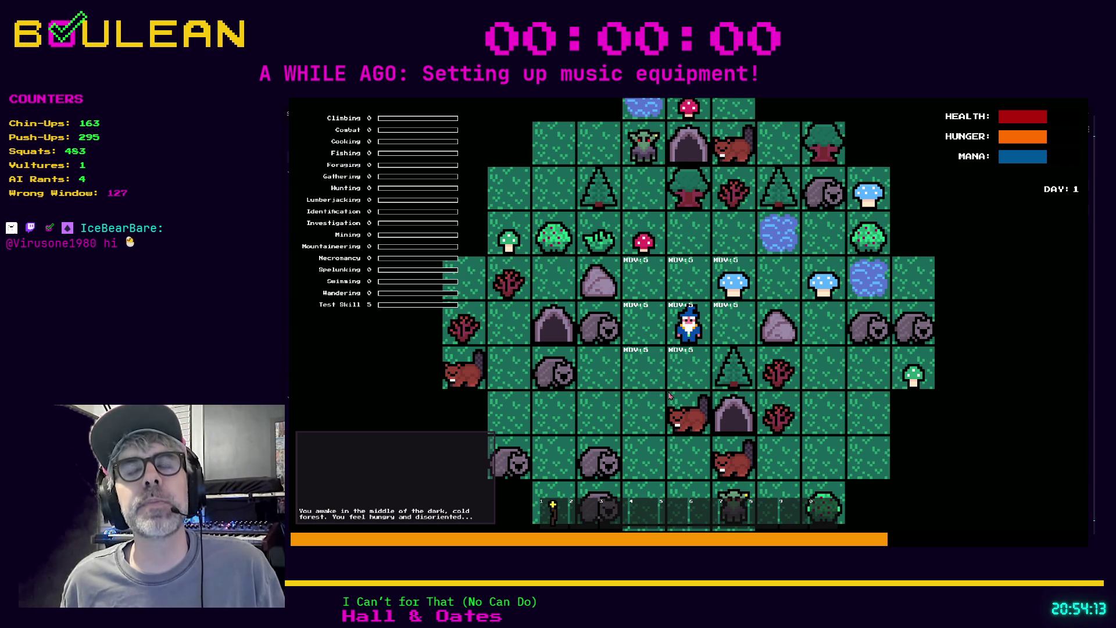
pyautogui.click(668, 393)
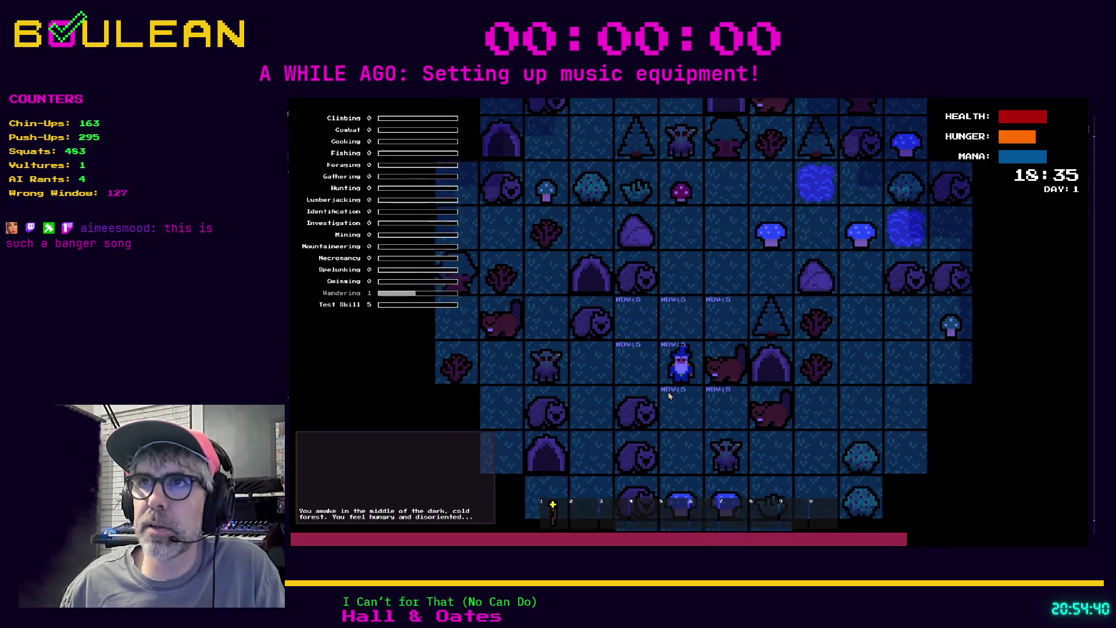
pyautogui.click(668, 392)
pyautogui.click(668, 392)
pyautogui.click(668, 395)
pyautogui.click(668, 395)
pyautogui.click(668, 395)
pyautogui.click(669, 395)
pyautogui.click(668, 394)
pyautogui.click(668, 395)
pyautogui.click(668, 394)
pyautogui.click(668, 394)
pyautogui.click(668, 395)
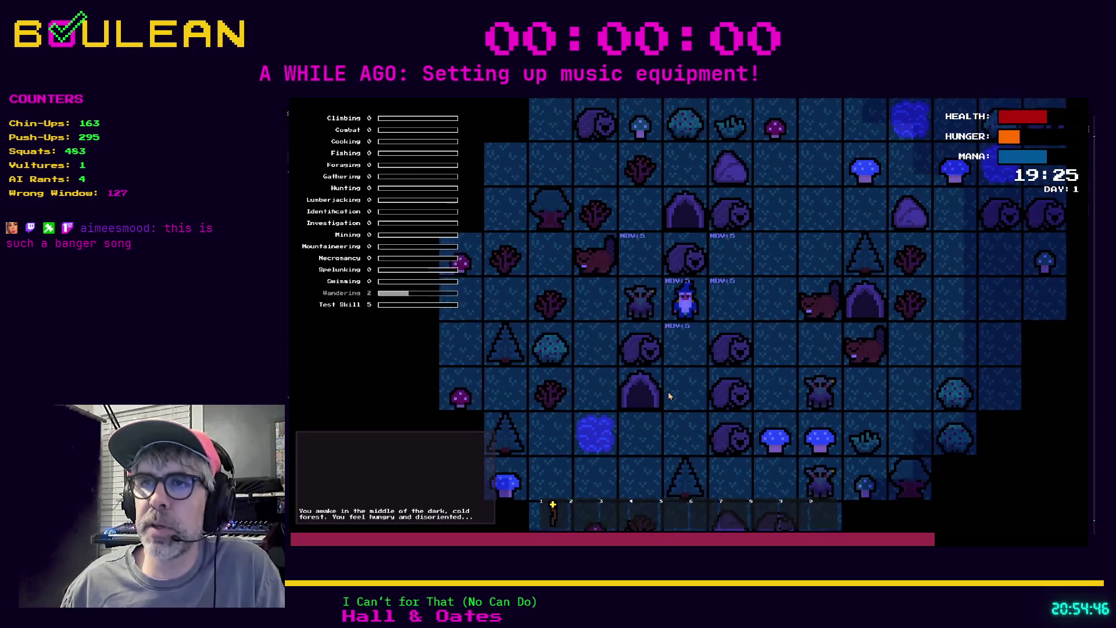
pyautogui.click(668, 395)
pyautogui.click(668, 395)
pyautogui.click(668, 396)
pyautogui.click(668, 395)
pyautogui.click(668, 396)
pyautogui.click(668, 395)
# Step: Attack the Goblin, collect the Red Mushroom and keep moving the wizard around
pyautogui.press('Right')
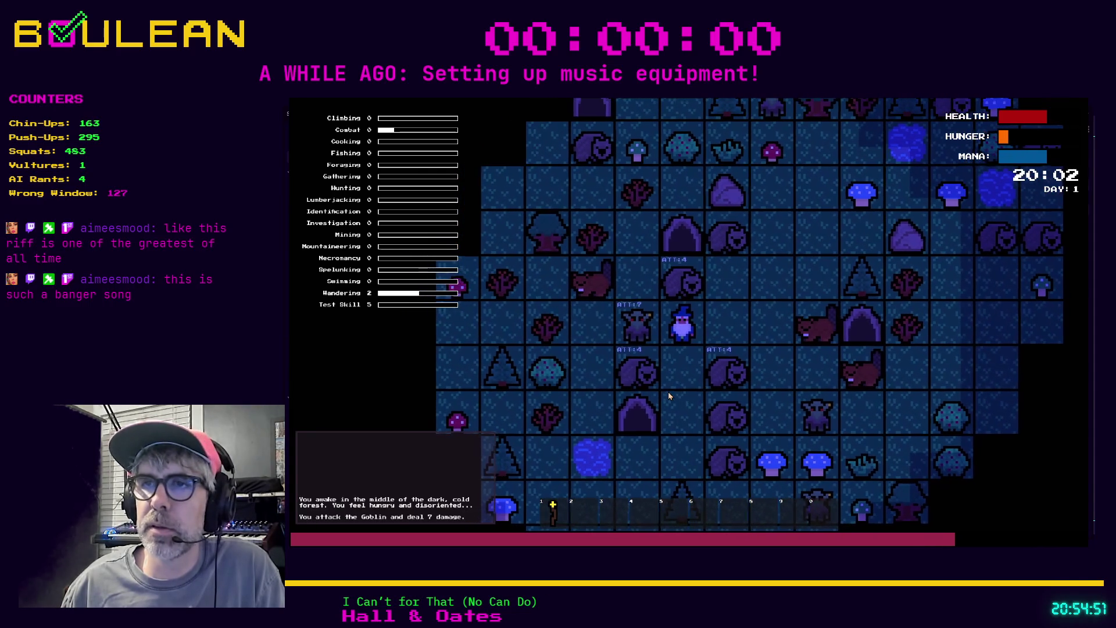
pyautogui.press('Up')
pyautogui.press('Right')
pyautogui.press('Right')
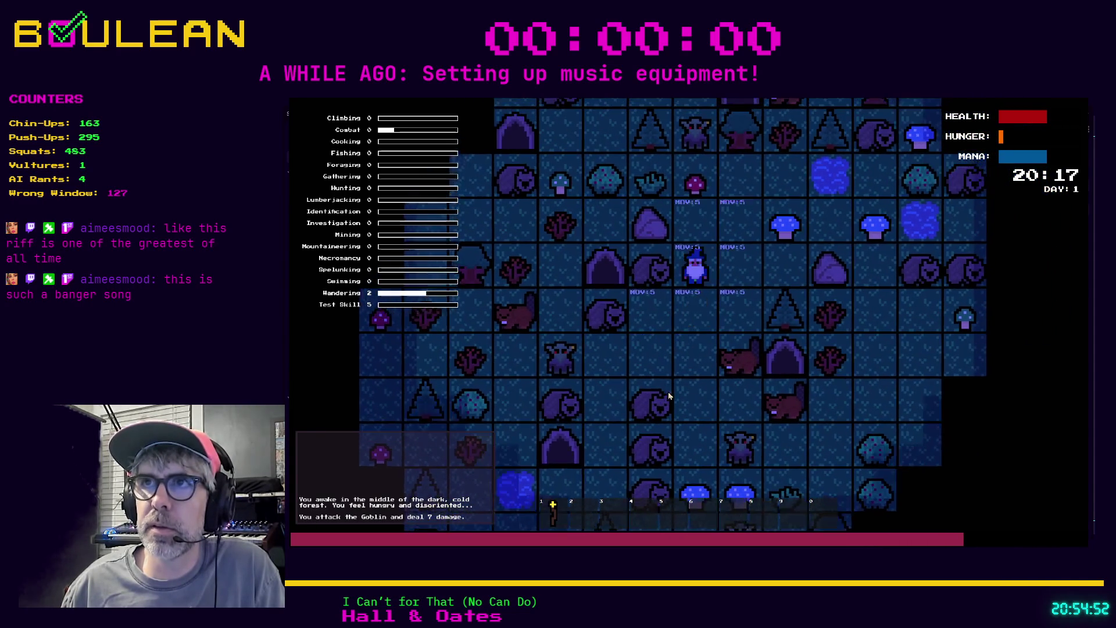
pyautogui.press('Up')
pyautogui.press('Up')
pyautogui.press('Up')
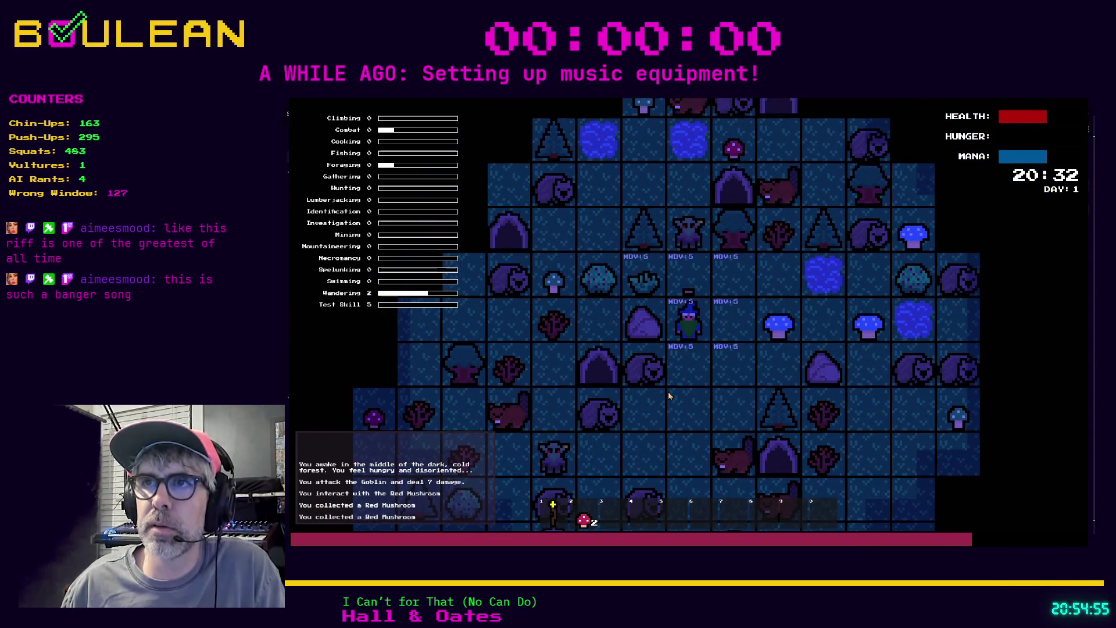
pyautogui.press('Up')
pyautogui.press('Up')
pyautogui.press('Up')
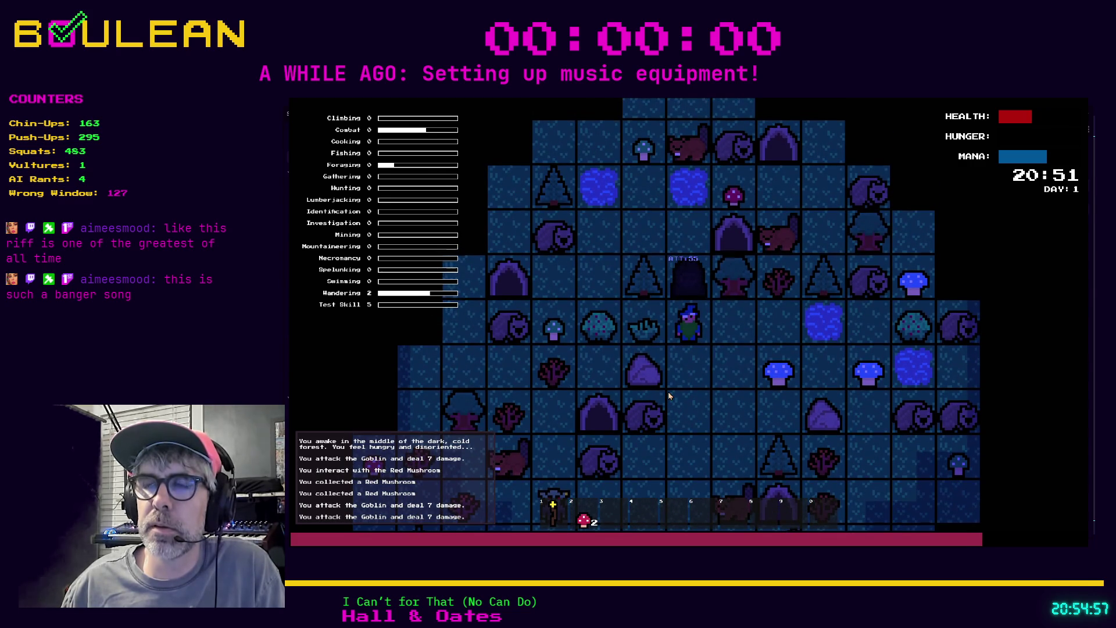
pyautogui.press('Down')
pyautogui.press('Right')
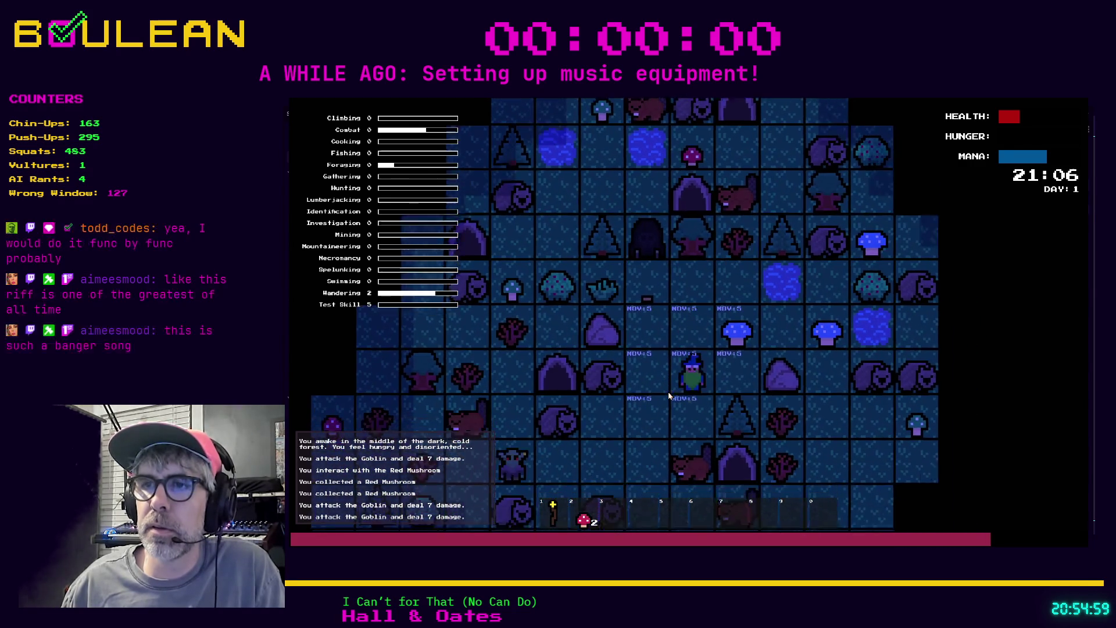
pyautogui.press('Down')
pyautogui.press('Down')
pyautogui.press('Left')
pyautogui.press('Left')
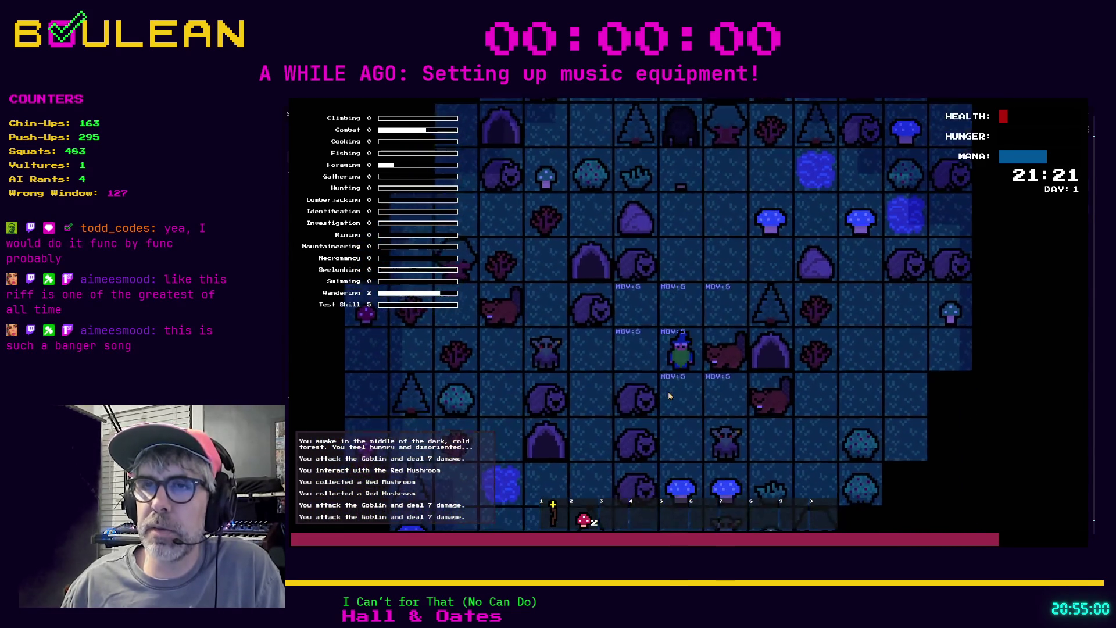
pyautogui.press('Left')
pyautogui.press('Down')
# Step: Play until health runs out, close the game and select lines 116–118 of the melee branch
pyautogui.press('Up')
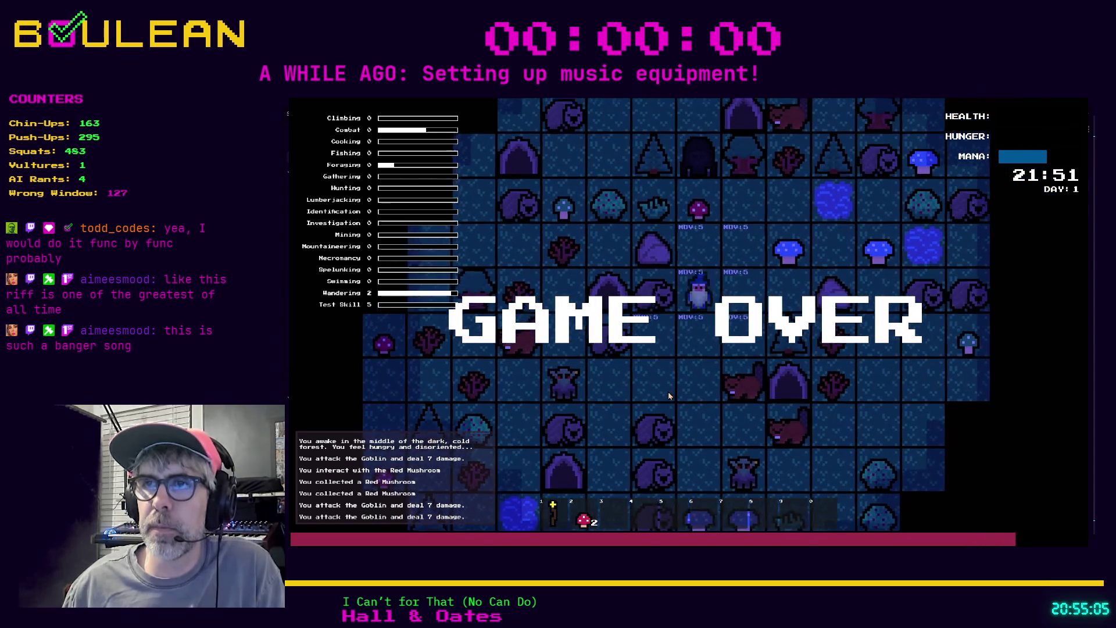
pyautogui.press('Escape')
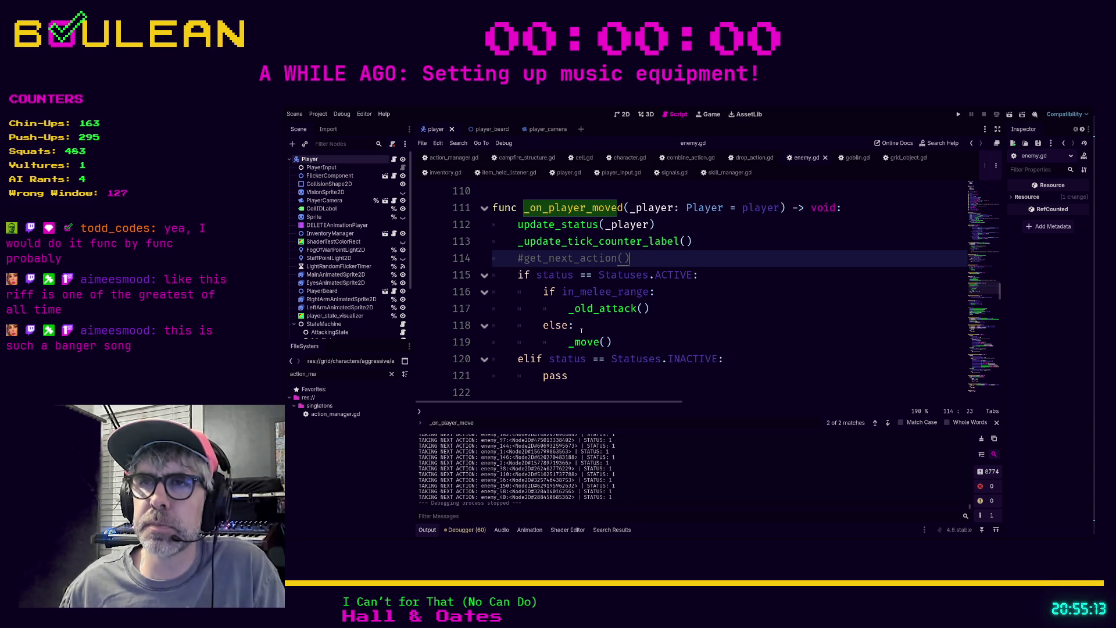
pyautogui.moveTo(585, 331); pyautogui.dragTo(471, 300)
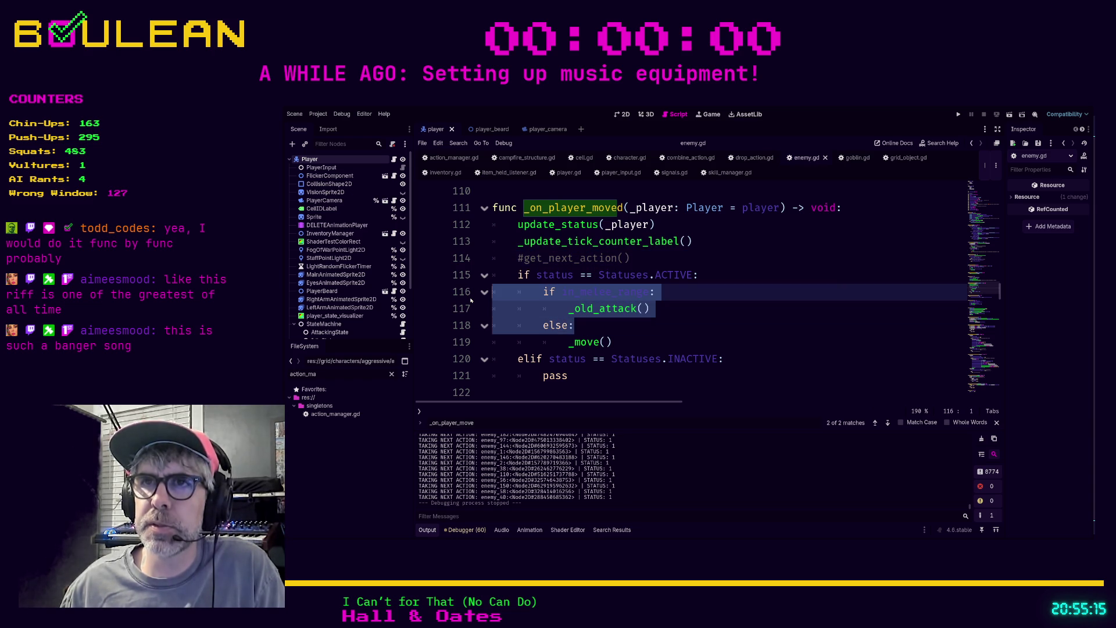
# Step: Comment out enemy.gd lines 116–118, unindent _move(), save and rerun the game
pyautogui.hotkey('ctrl', 'k')
pyautogui.press('Down')
pyautogui.press('Down')
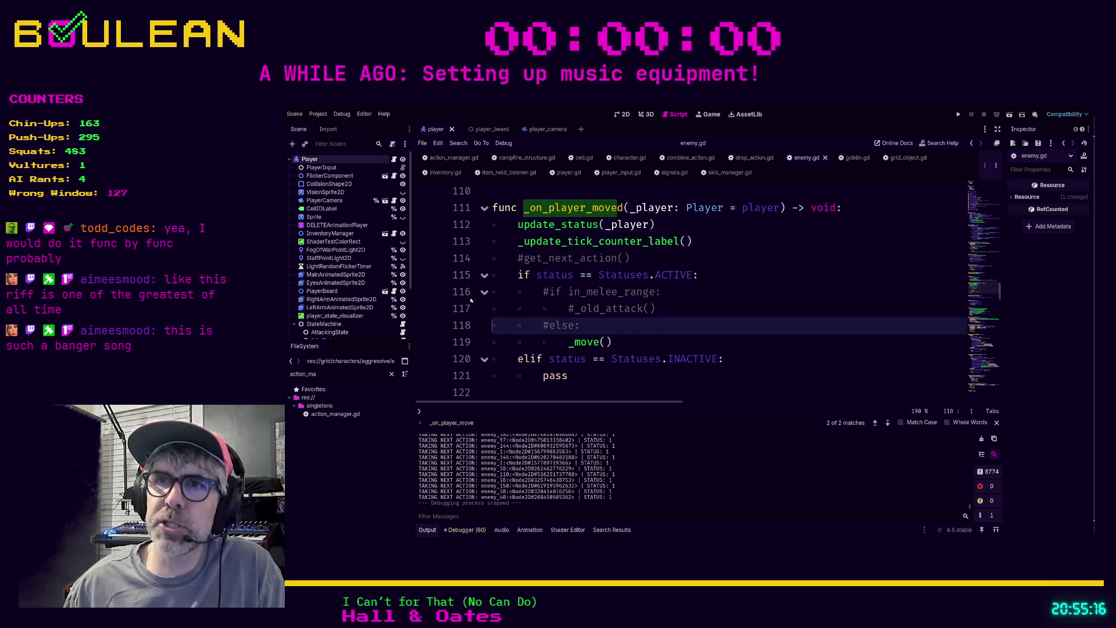
pyautogui.hotkey('shift', 'Tab')
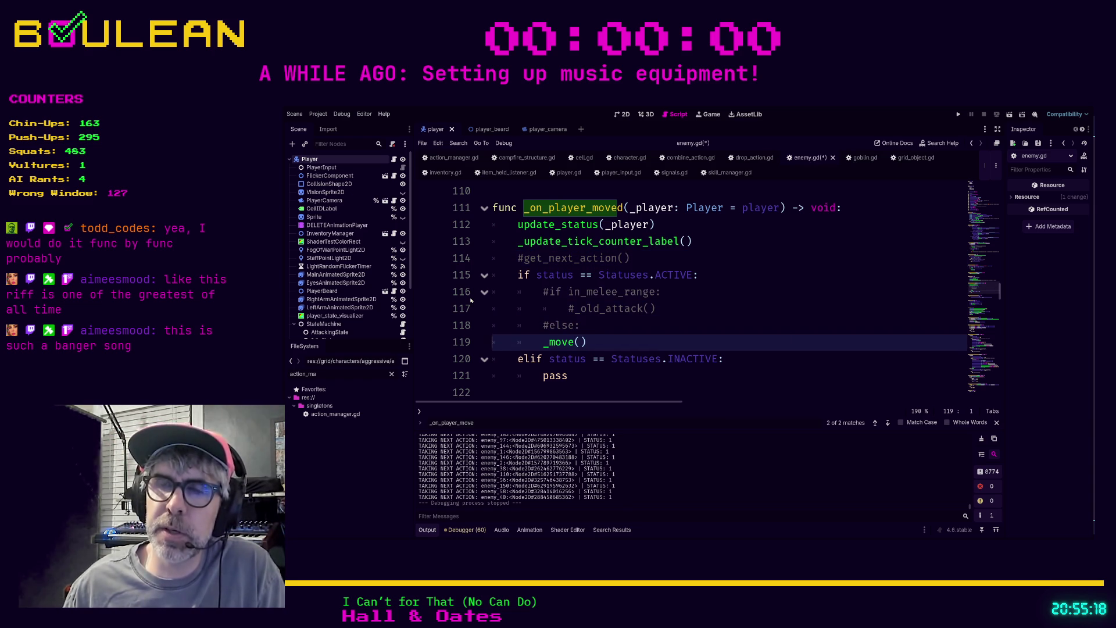
pyautogui.hotkey('ctrl', 's')
pyautogui.press('F5')
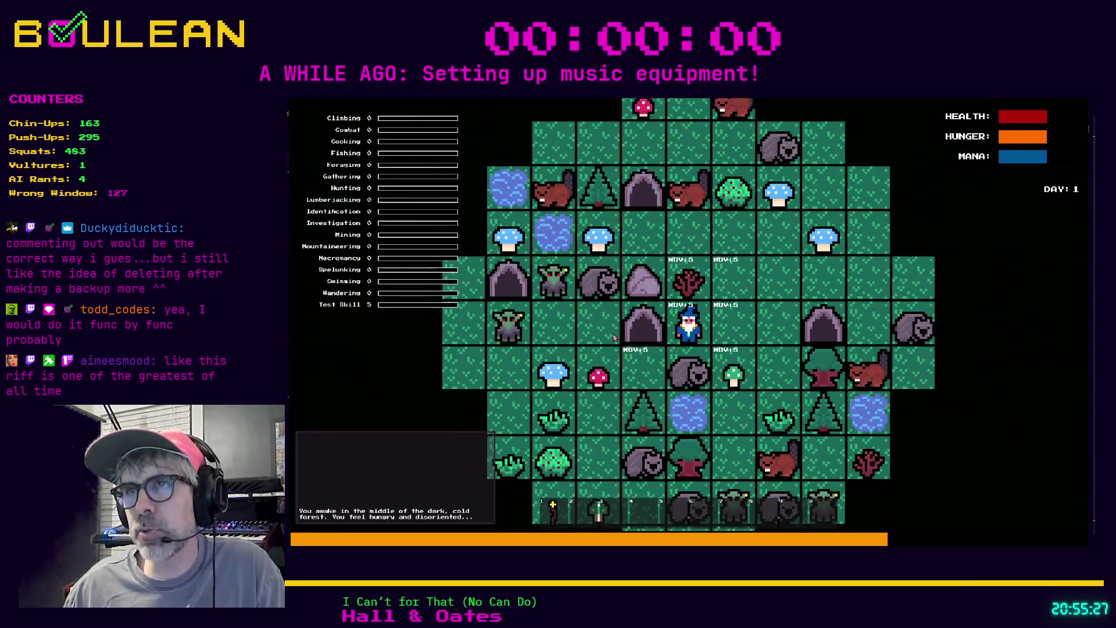
# Step: Walk the wizard onto the Blue Mushroom, pass a few turns, then open the debug panel
pyautogui.press('Up')
pyautogui.press('Up')
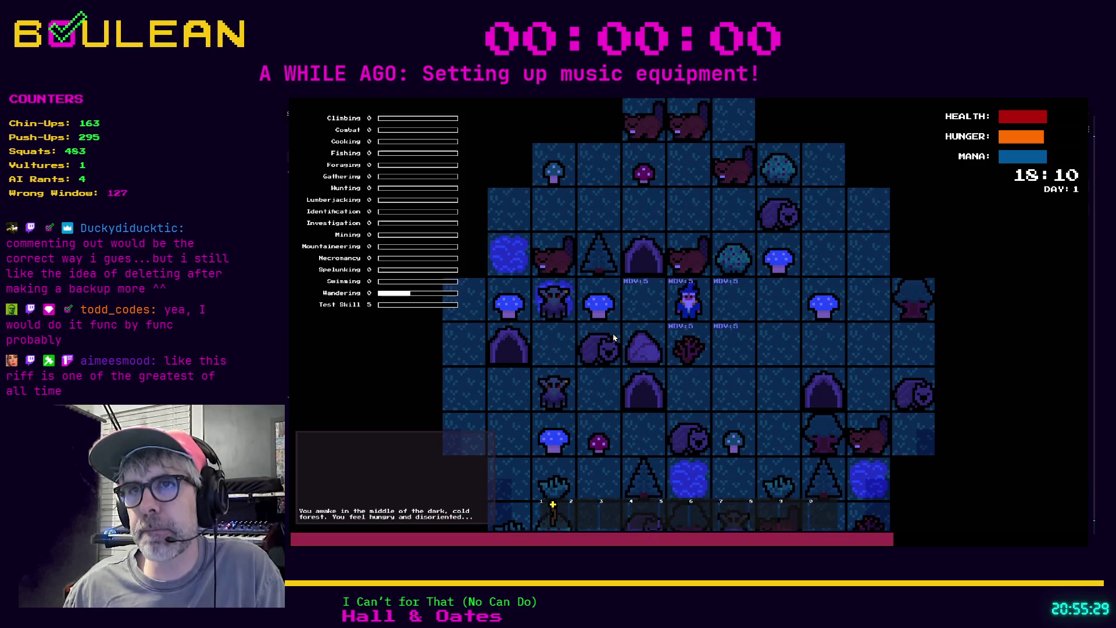
pyautogui.press('Right')
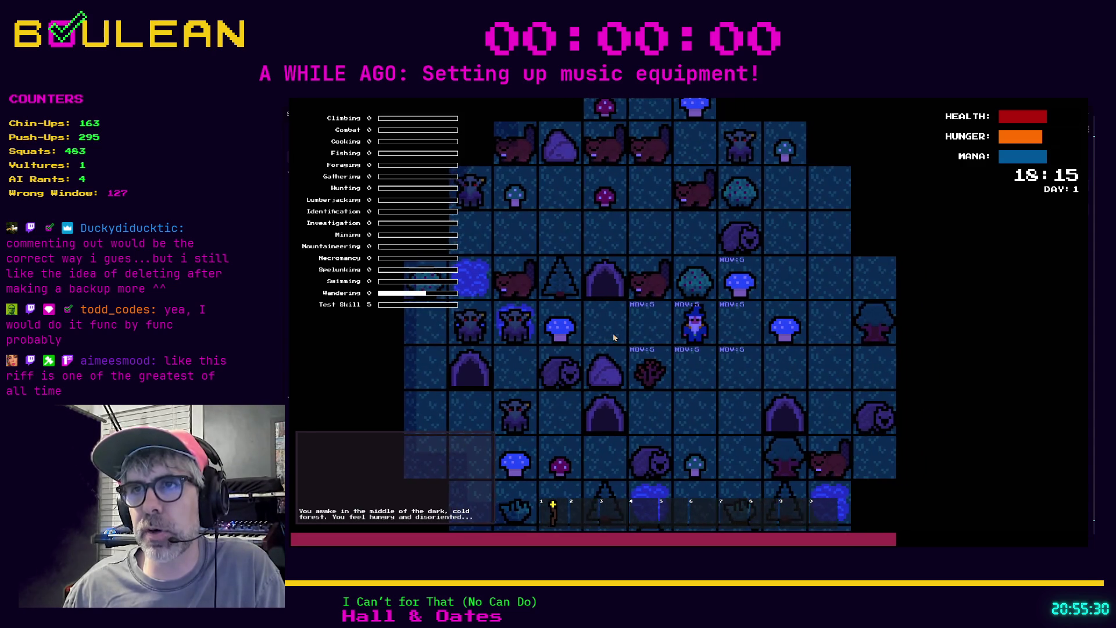
pyautogui.press('Right')
pyautogui.press('Left')
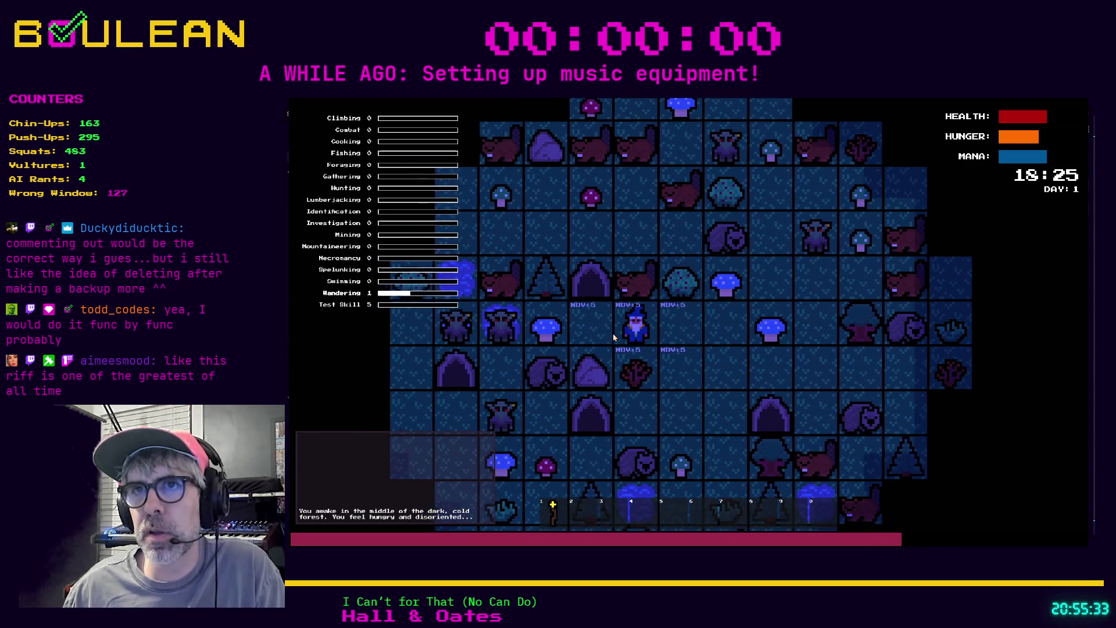
pyautogui.press('Left')
pyautogui.press('Left')
pyautogui.press('Left')
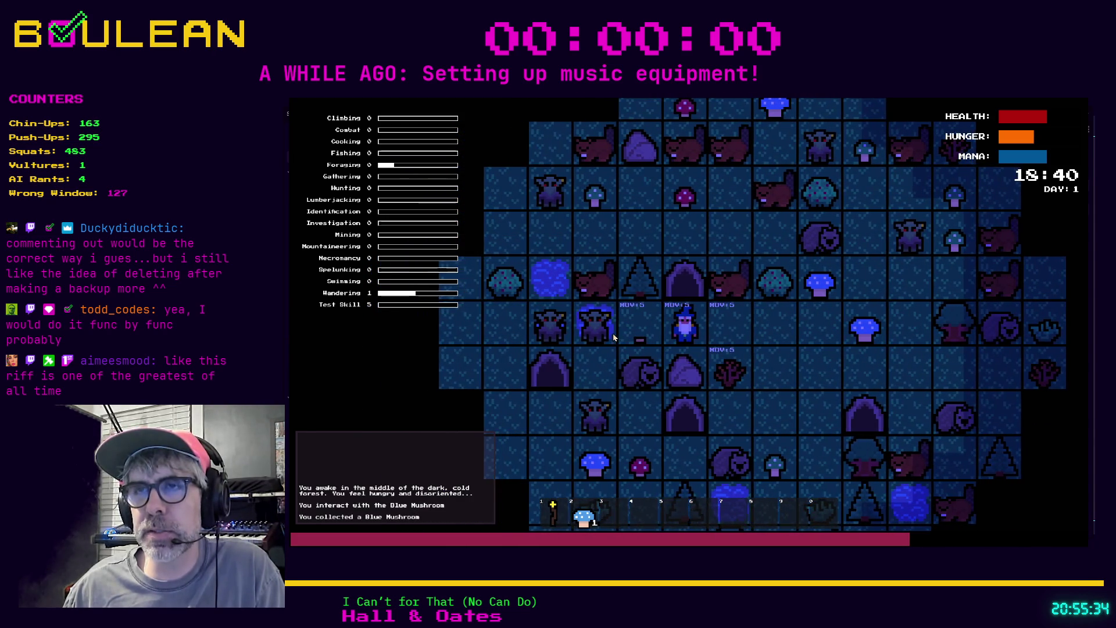
pyautogui.press('Left')
pyautogui.press('Right')
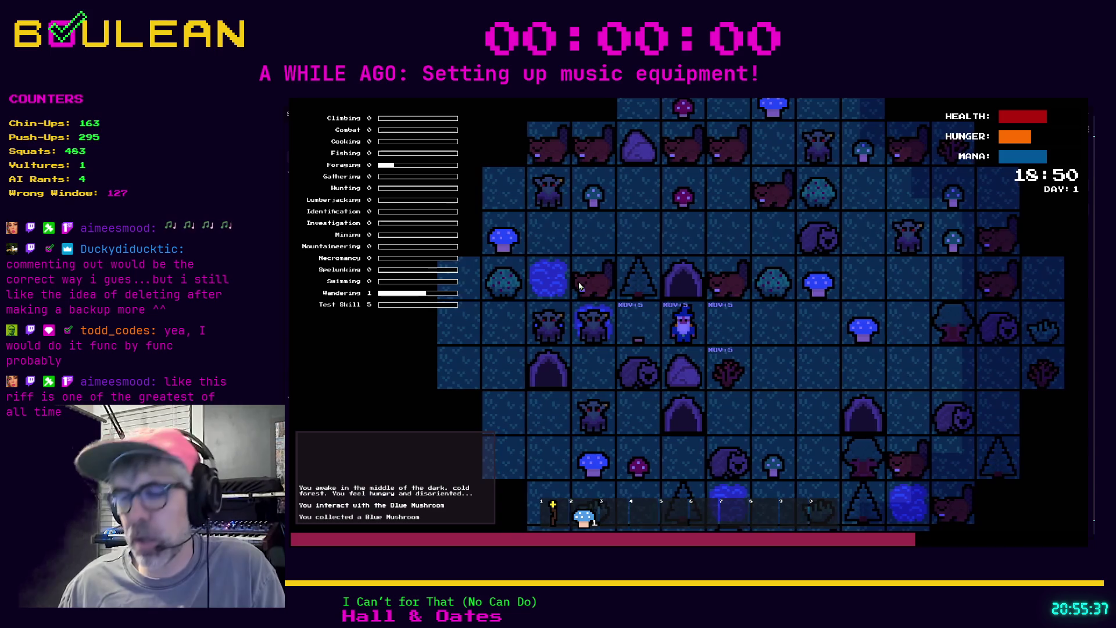
pyautogui.press('`')
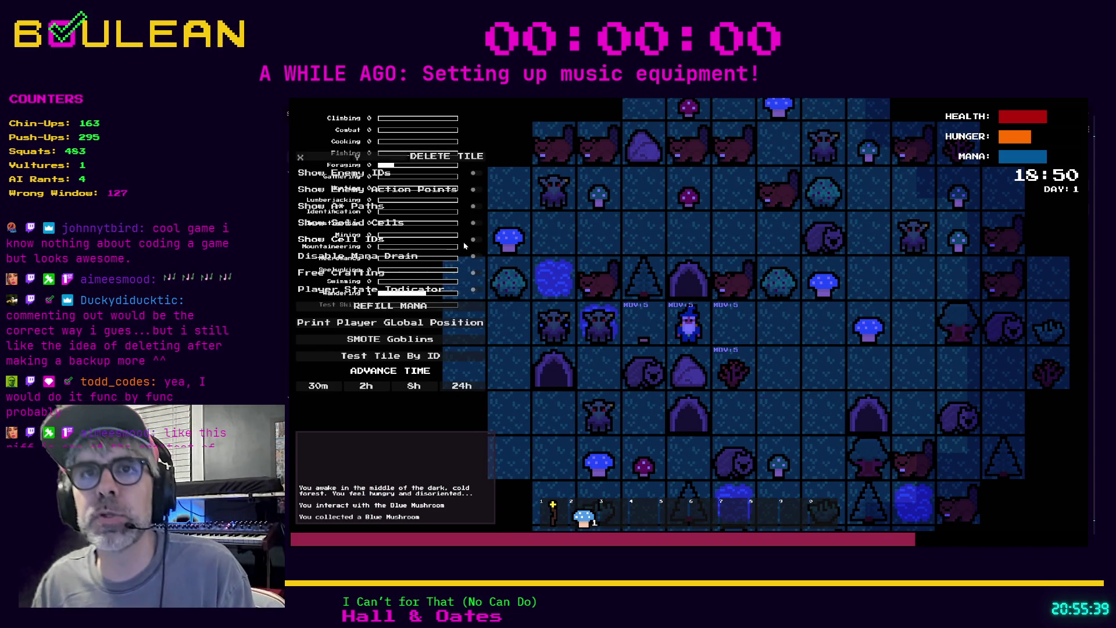
# Step: Try the debug overlays: A* paths, enemy action points, enemy IDs, player state and cell coordinates
pyautogui.click(478, 208)
pyautogui.click(477, 208)
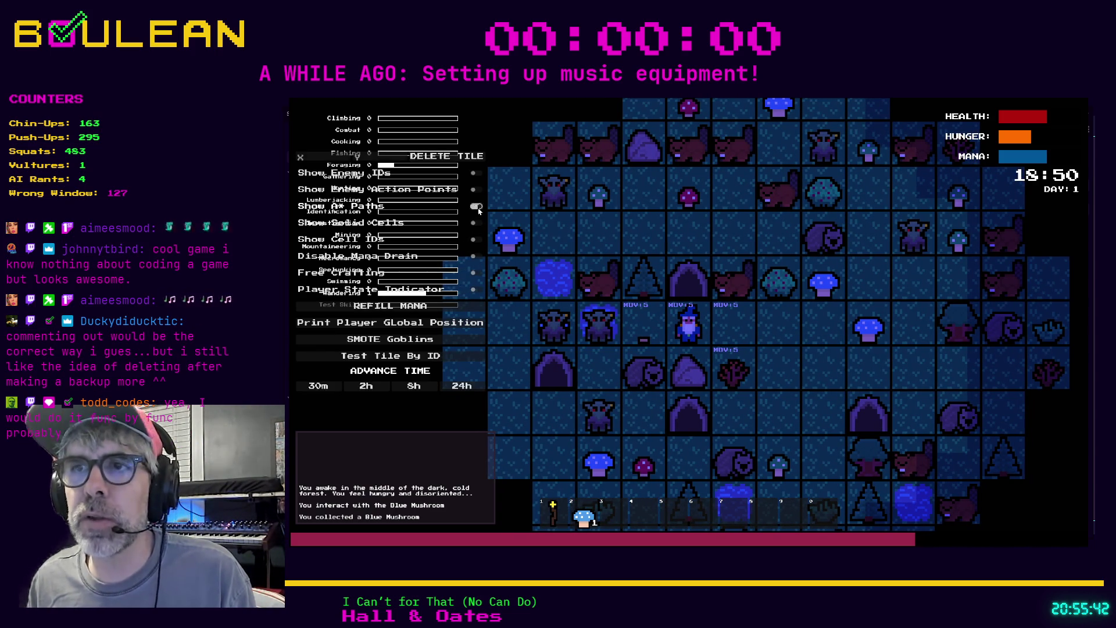
pyautogui.click(478, 196)
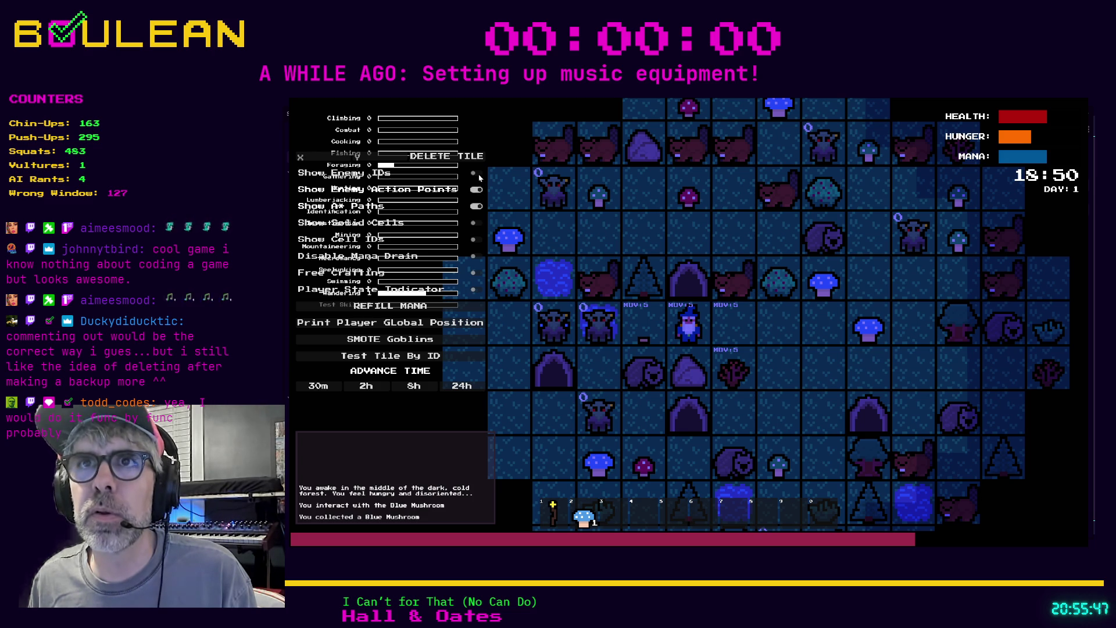
pyautogui.click(478, 175)
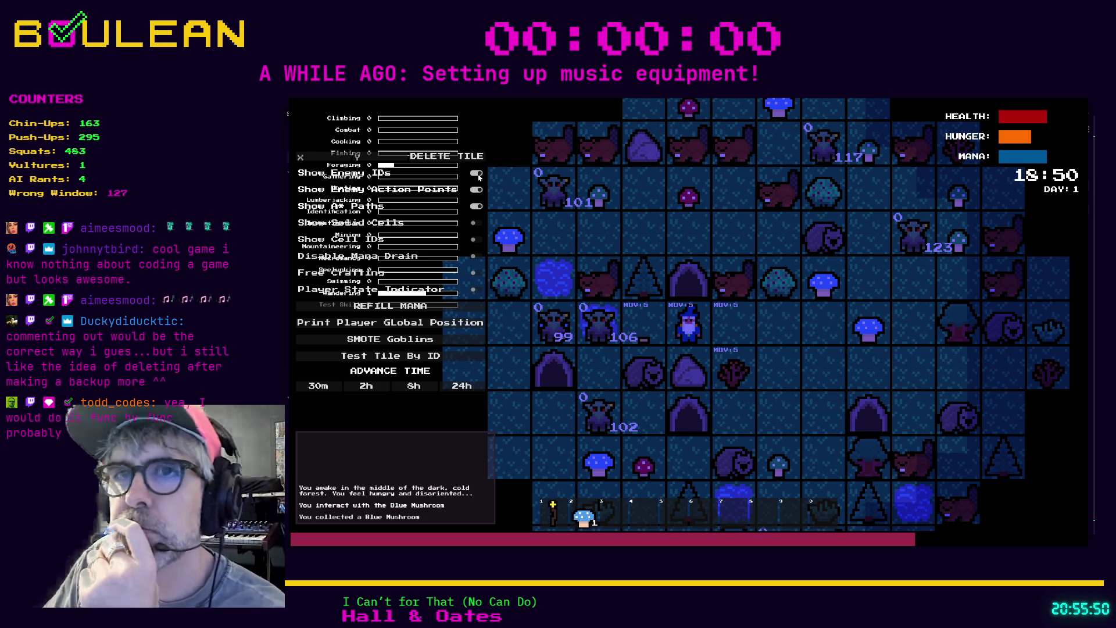
pyautogui.click(477, 291)
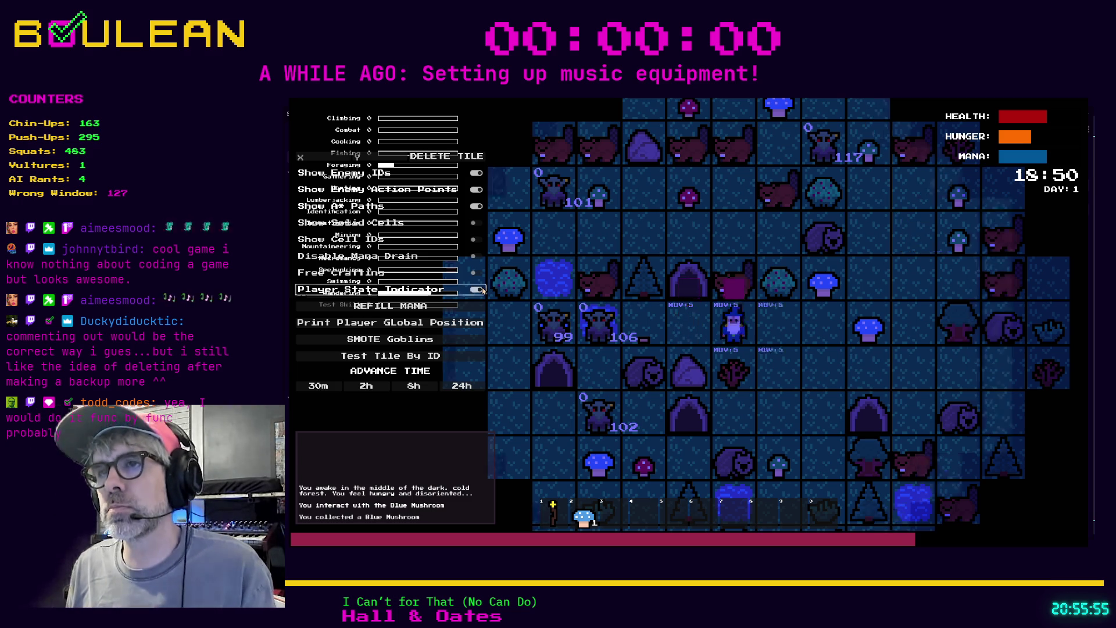
pyautogui.press('Right')
pyautogui.click(481, 290)
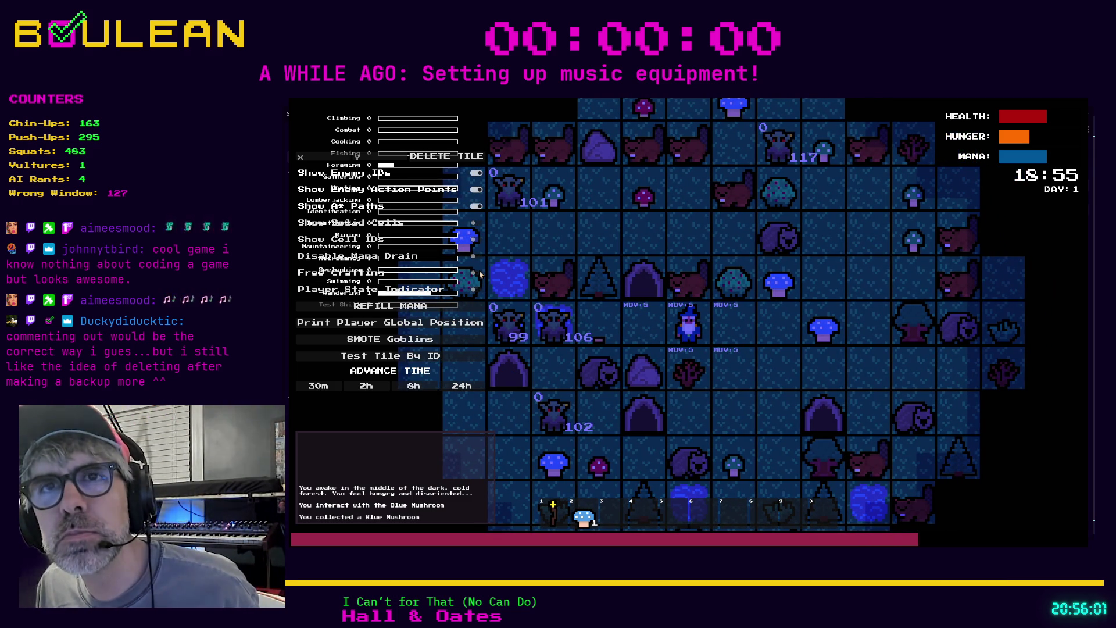
pyautogui.click(477, 240)
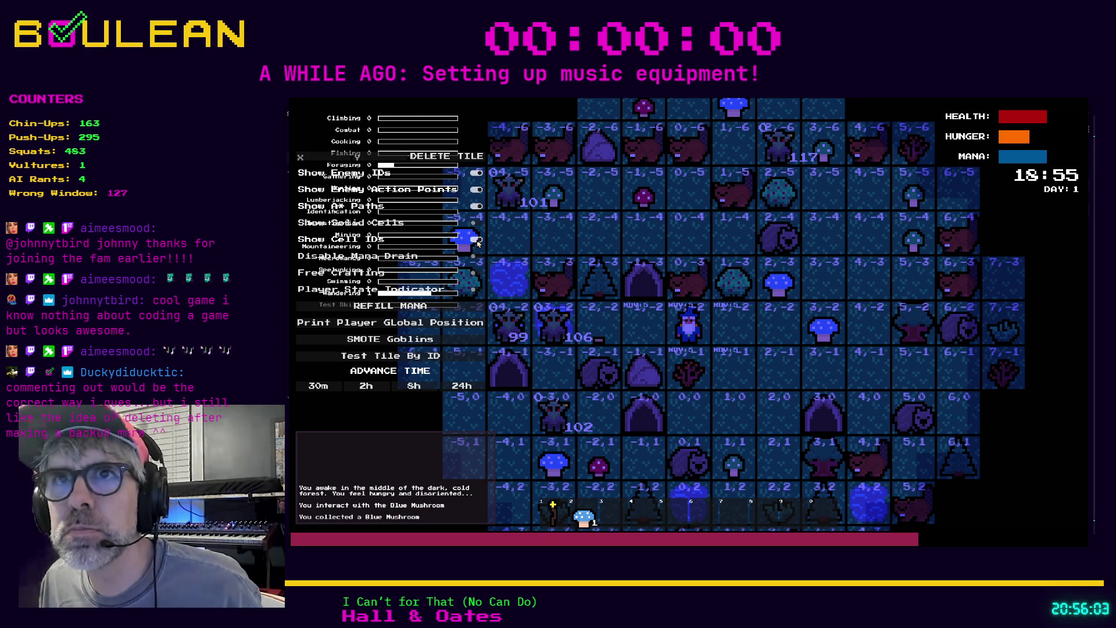
pyautogui.click(477, 240)
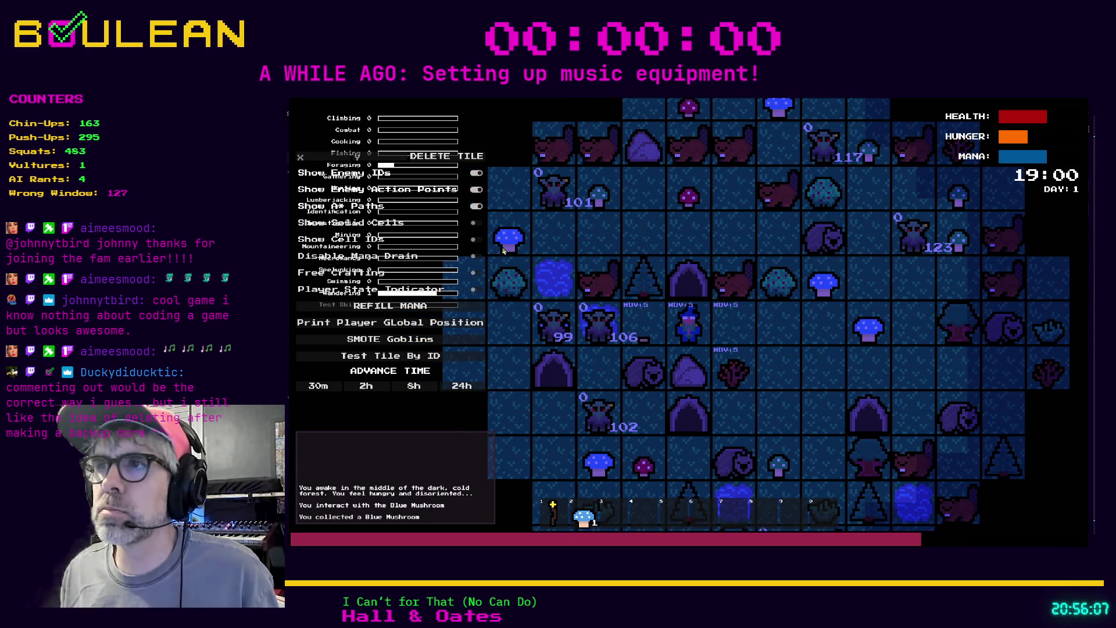
# Step: Walk the wizard right, up two tiles, then down and right across the map
pyautogui.press('d')
pyautogui.press('d')
pyautogui.press('d')
pyautogui.press('d')
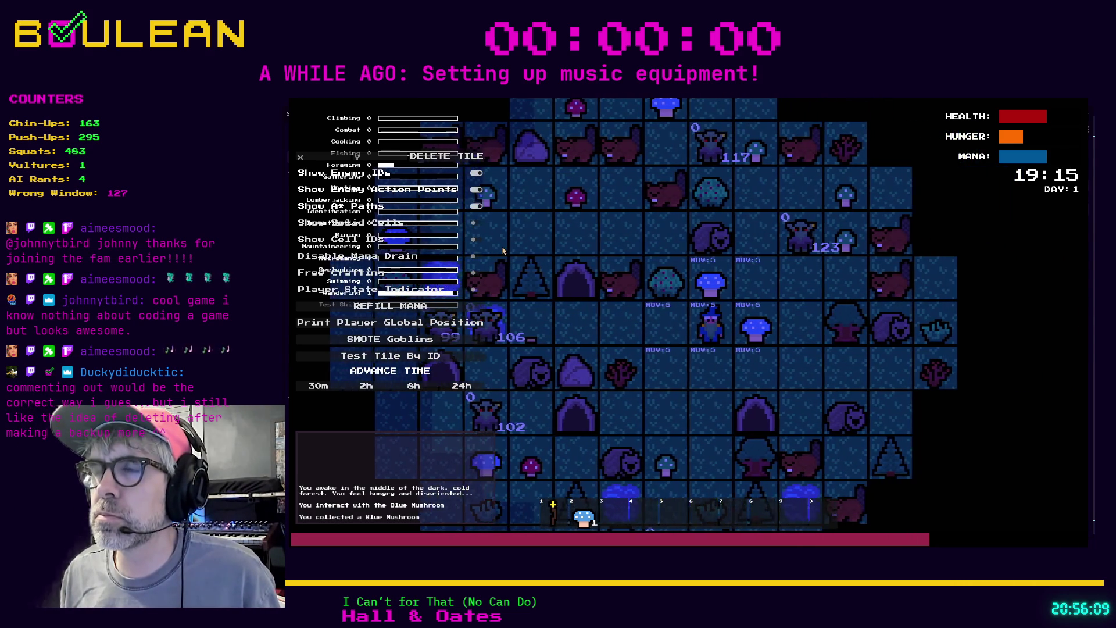
pyautogui.press('w')
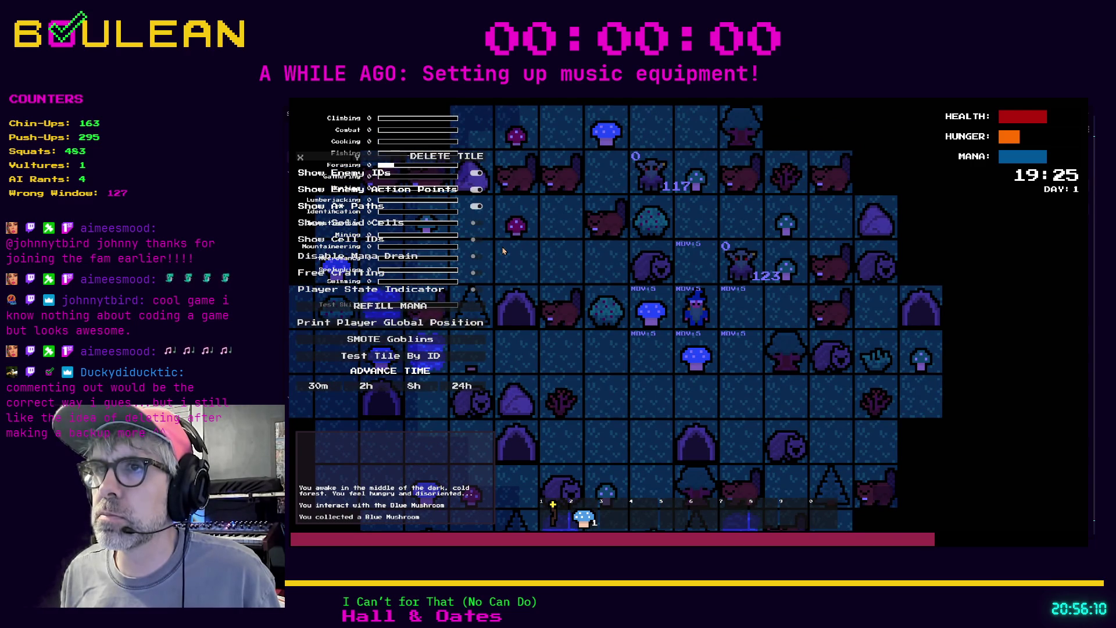
pyautogui.press('w')
pyautogui.press('w')
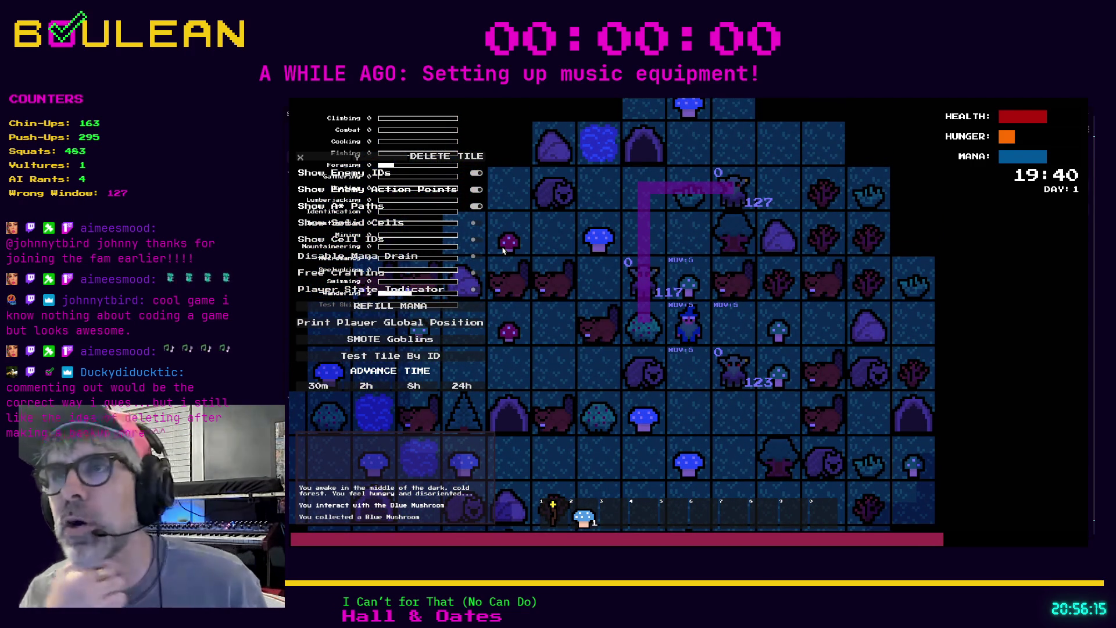
pyautogui.press('d')
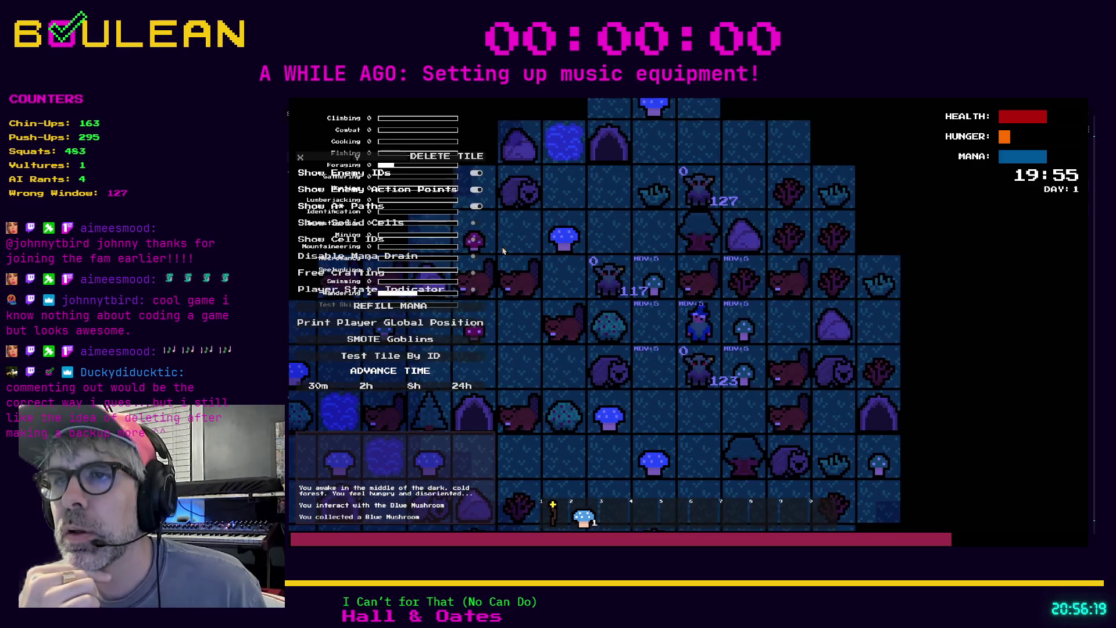
pyautogui.press('s')
pyautogui.press('s')
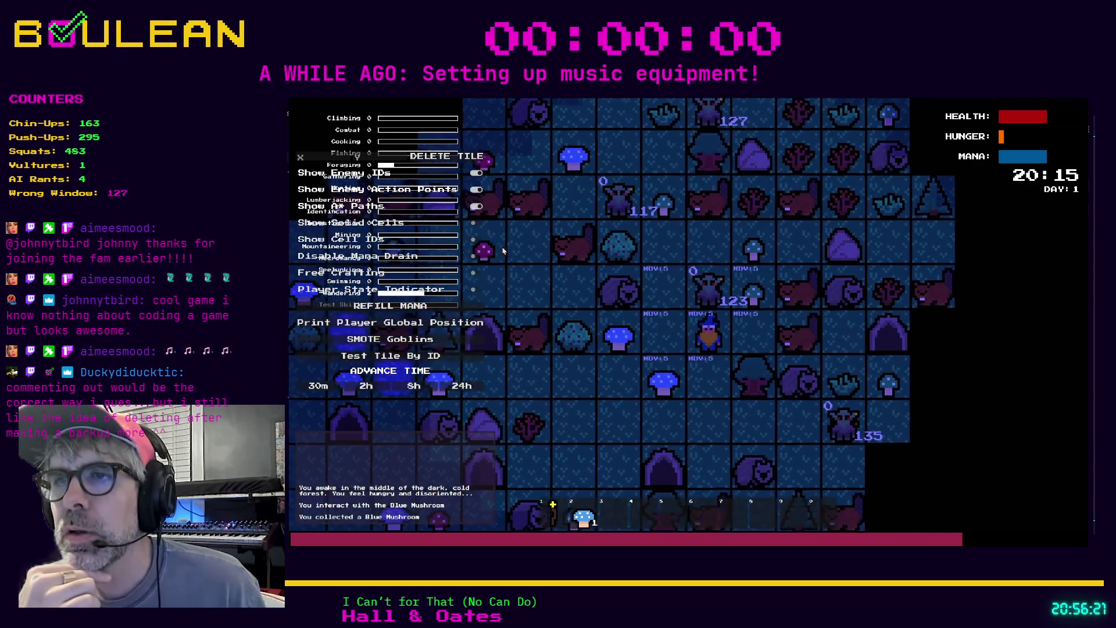
pyautogui.press('s')
pyautogui.press('d')
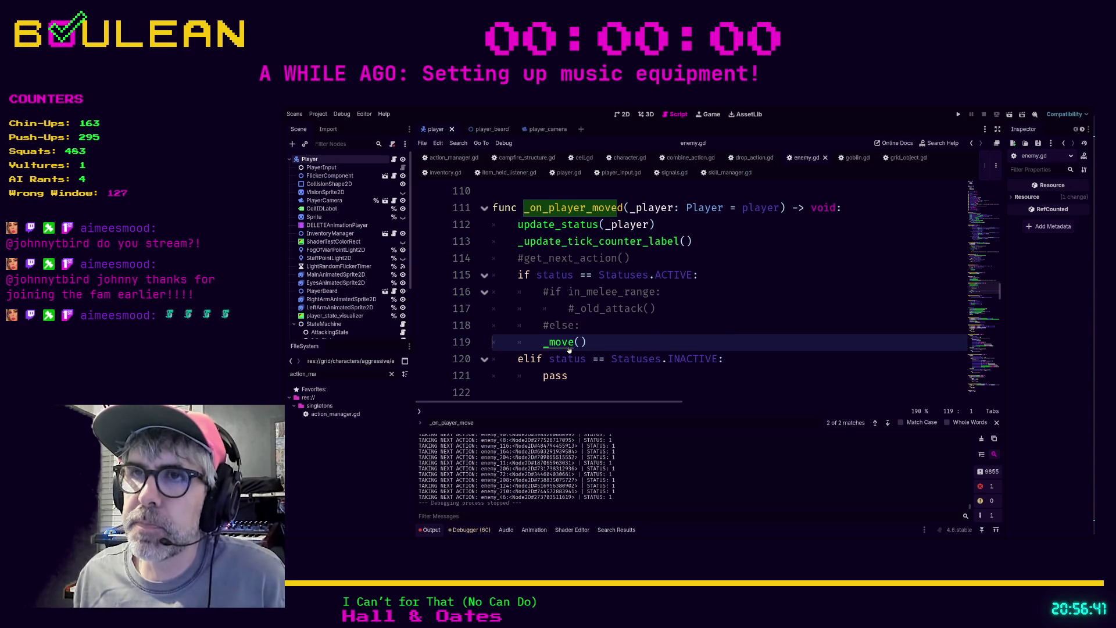
# Step: Follow _move() to its definition, open _move_ai in ai_movement.gd, then return to enemy.gd
pyautogui.keyDown('ctrl'); pyautogui.click(568, 343); pyautogui.keyUp('ctrl')
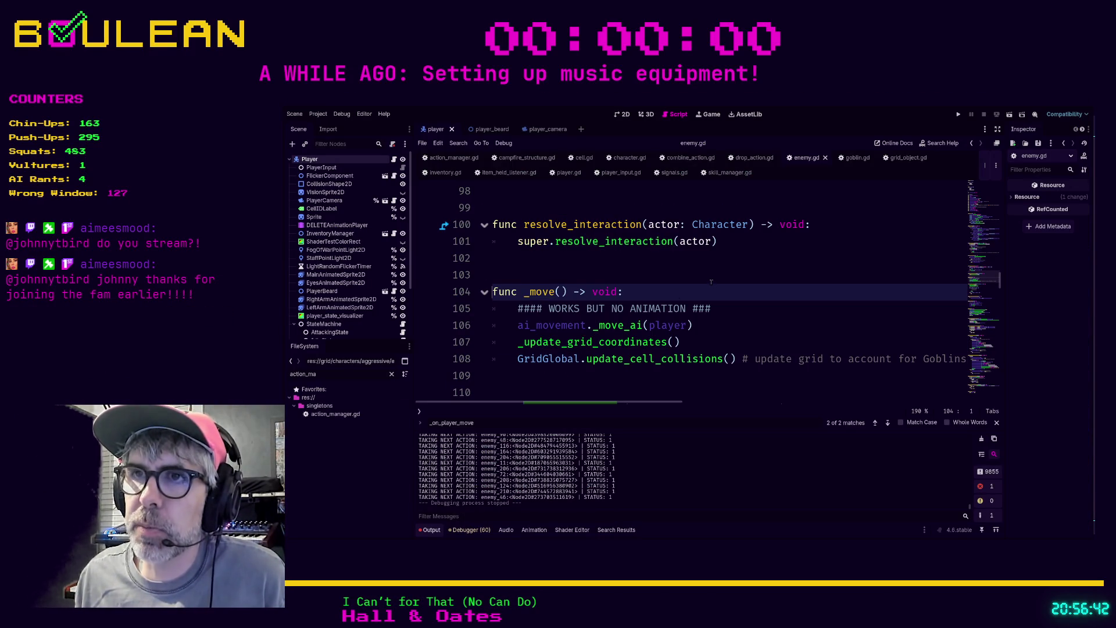
pyautogui.scroll(-1, 718, 277)
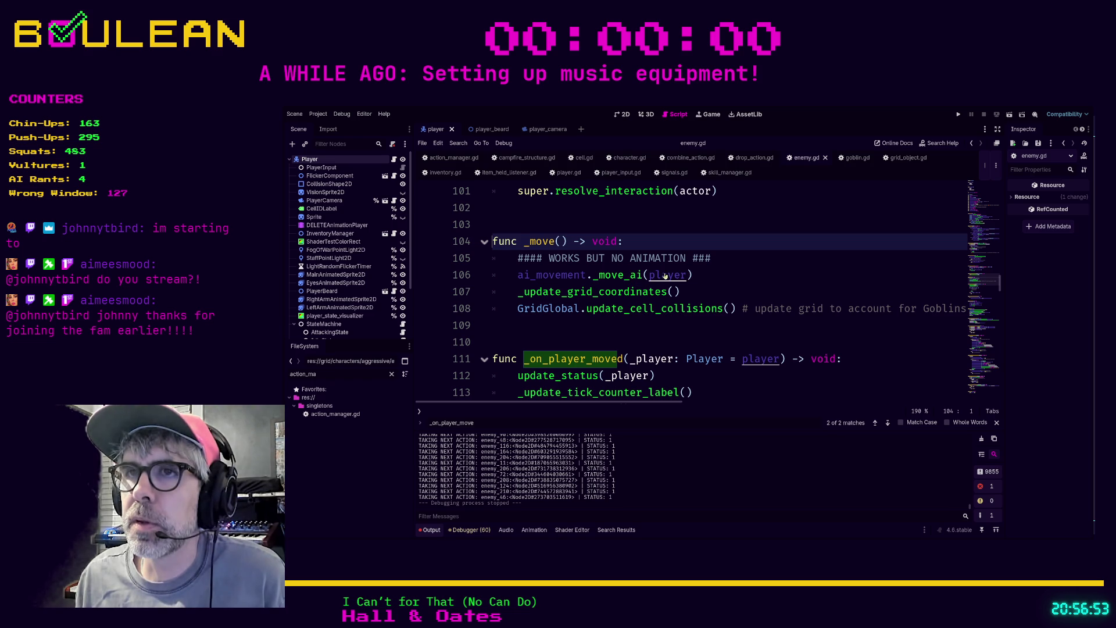
pyautogui.keyDown('ctrl'); pyautogui.click(625, 278); pyautogui.keyUp('ctrl')
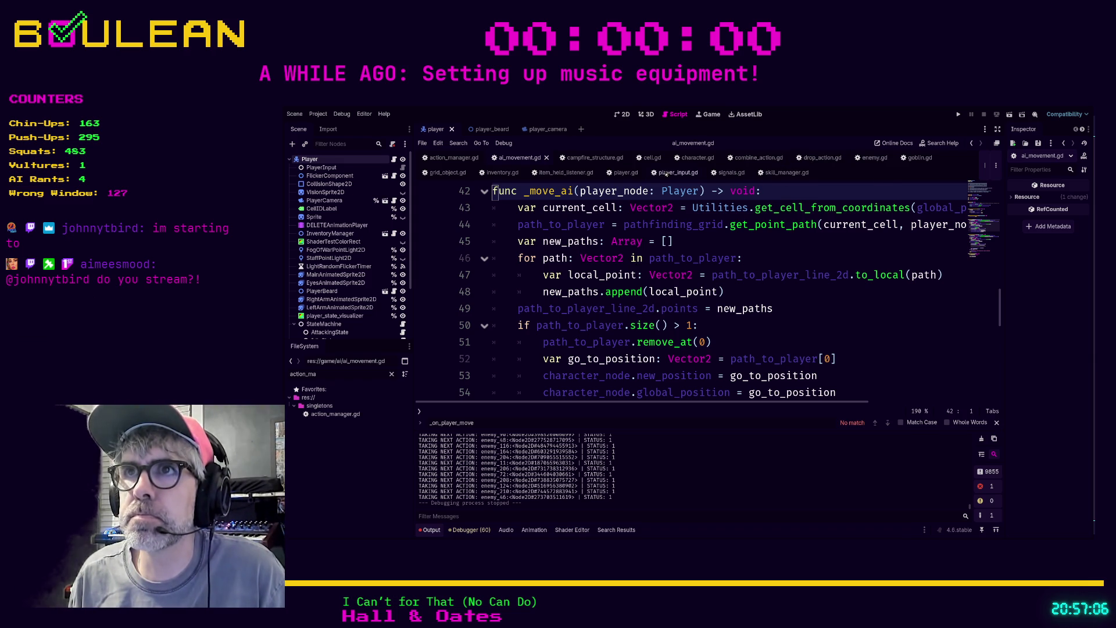
pyautogui.click(873, 157)
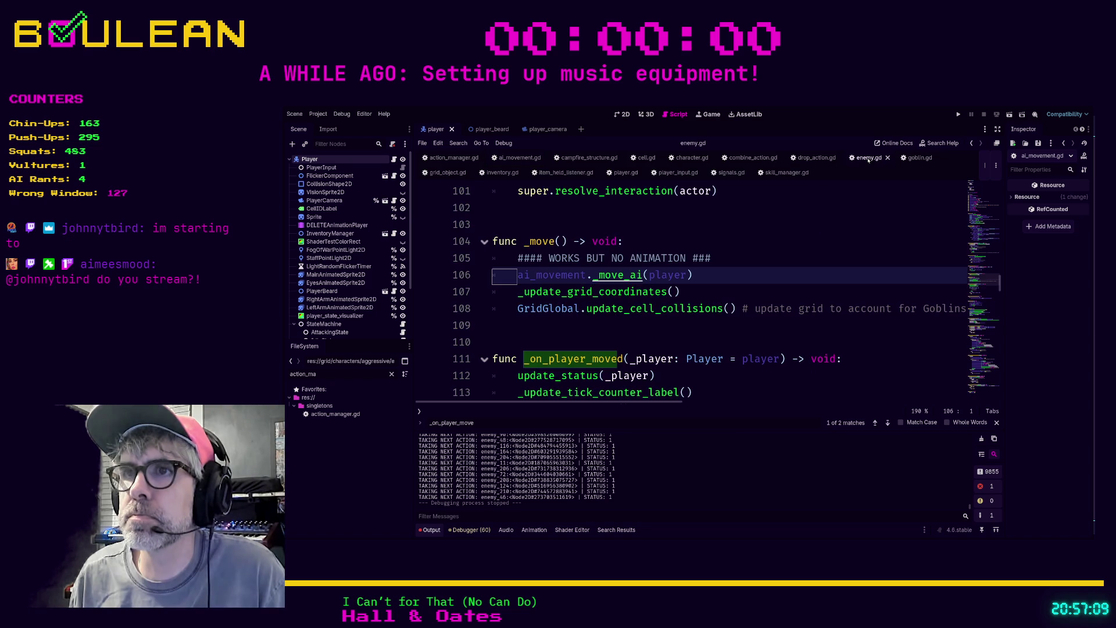
# Step: Comment out the _update_grid_coordinates function on lines 147–152 and launch the game
pyautogui.scroll(-10, 692, 291)
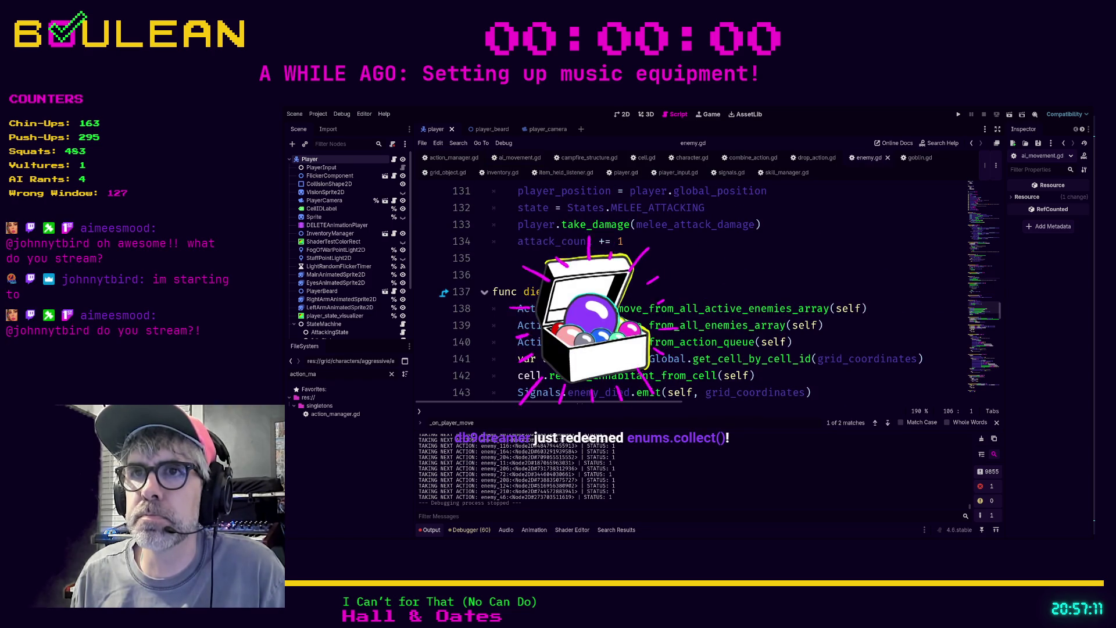
pyautogui.scroll(-4, 692, 291)
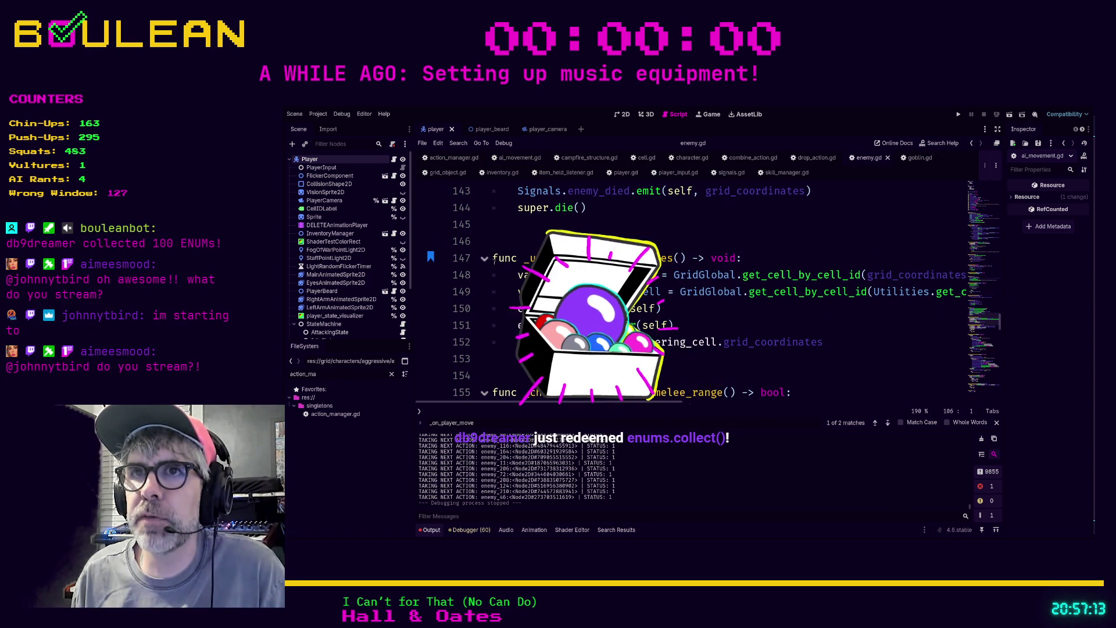
pyautogui.moveTo(492, 258); pyautogui.dragTo(856, 340)
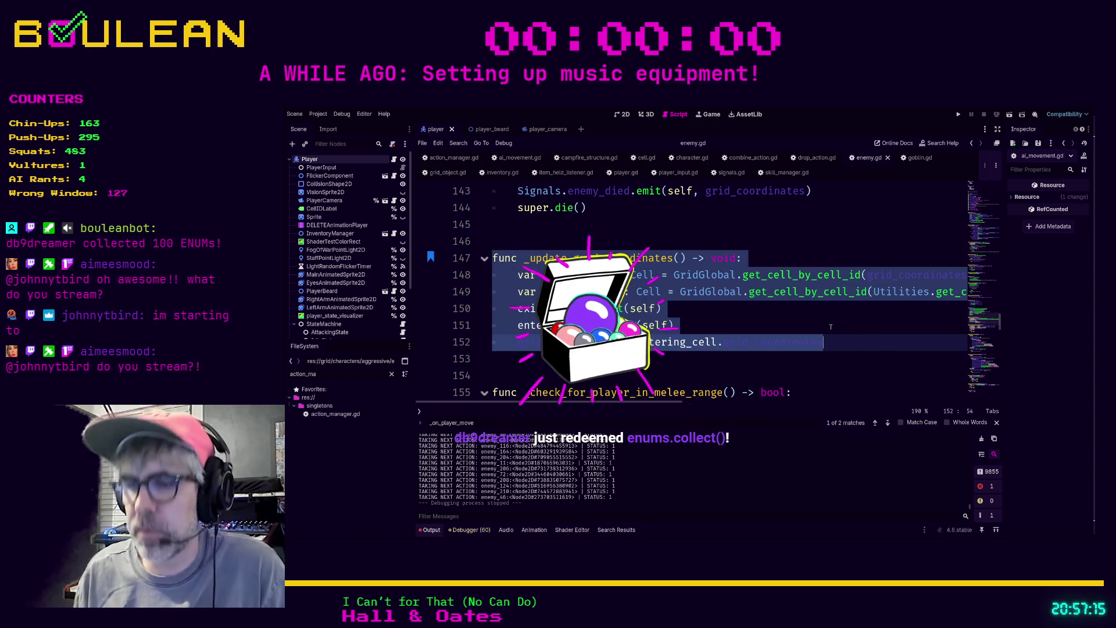
pyautogui.hotkey('ctrl', 'k')
pyautogui.press('Down')
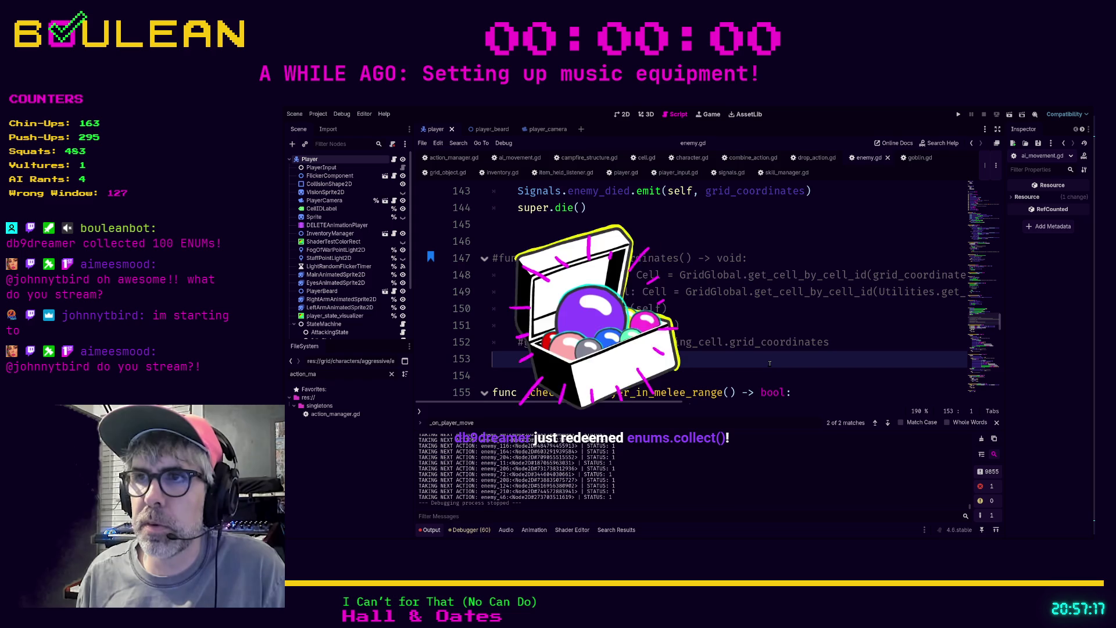
pyautogui.press('F5')
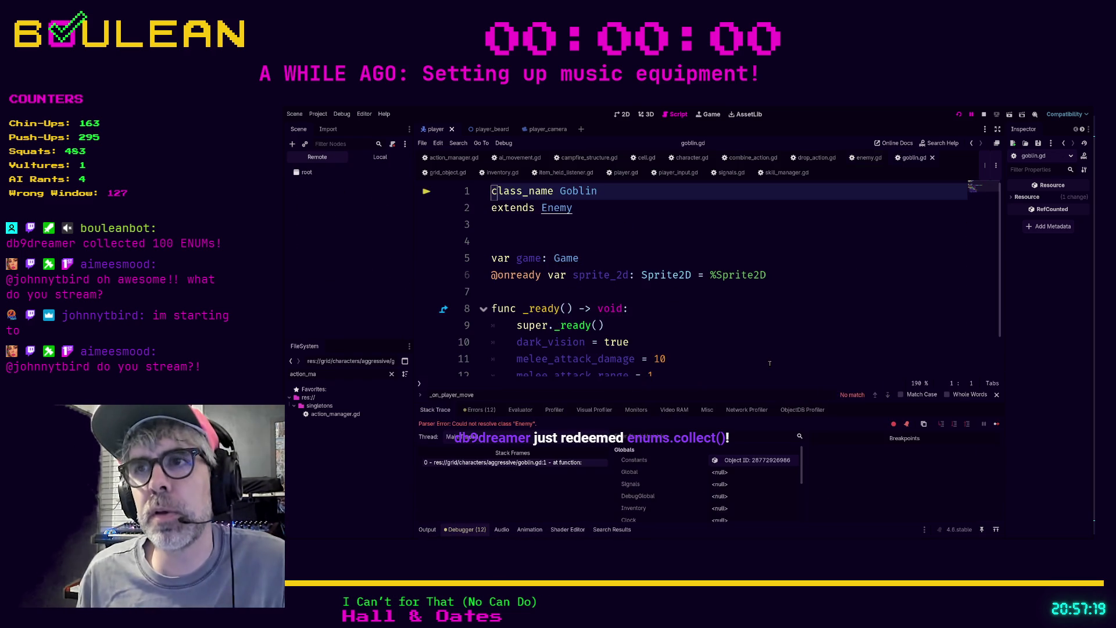
# Step: Stop the crashed game, comment out the _update_grid_coordinates() call on line 107, and save
pyautogui.click(725, 308)
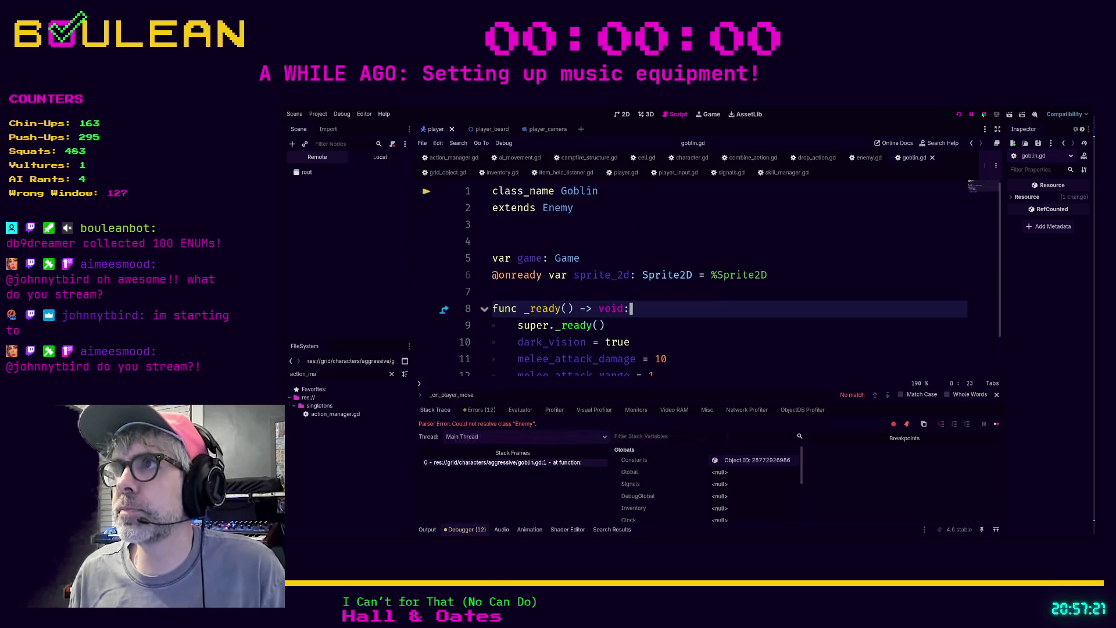
pyautogui.press('F8')
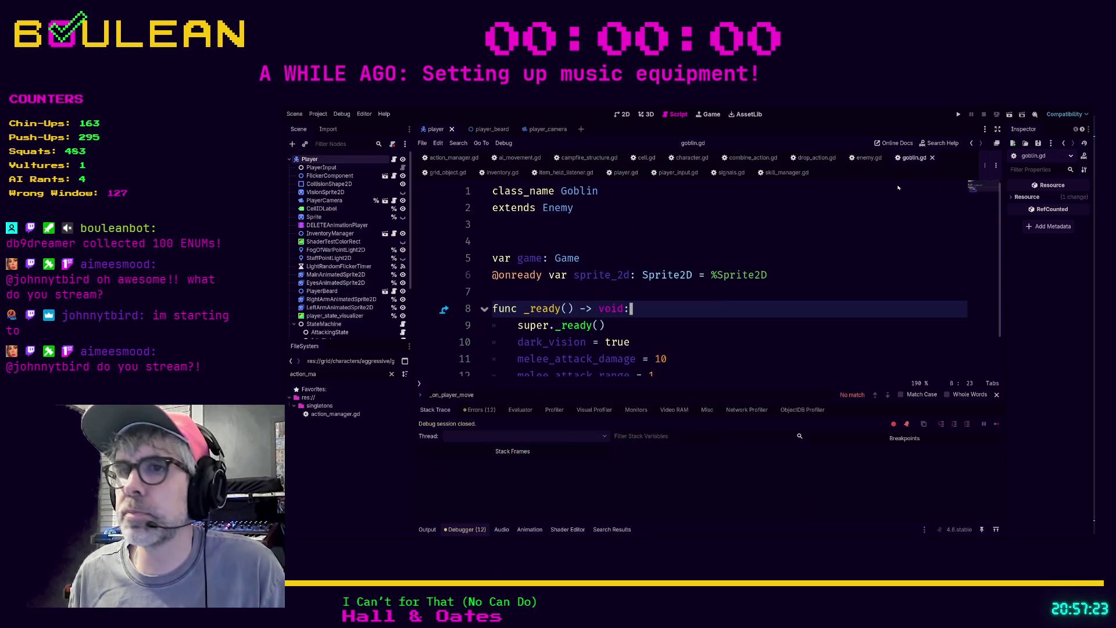
pyautogui.scroll(-1, 779, 291)
pyautogui.click(780, 302)
pyautogui.hotkey('ctrl', 's')
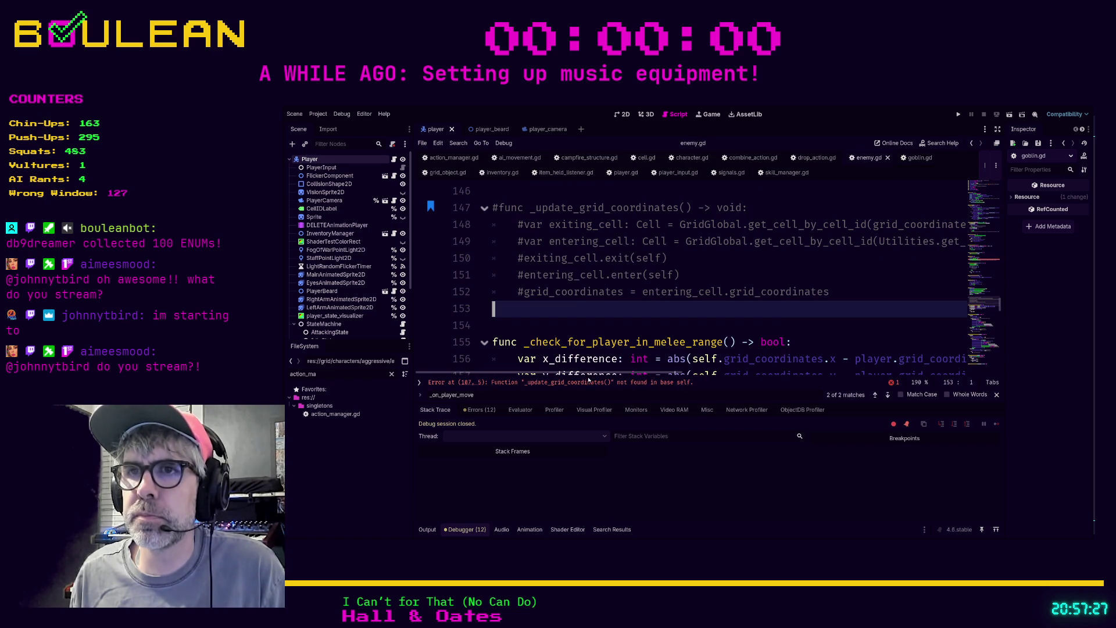
pyautogui.click(589, 382)
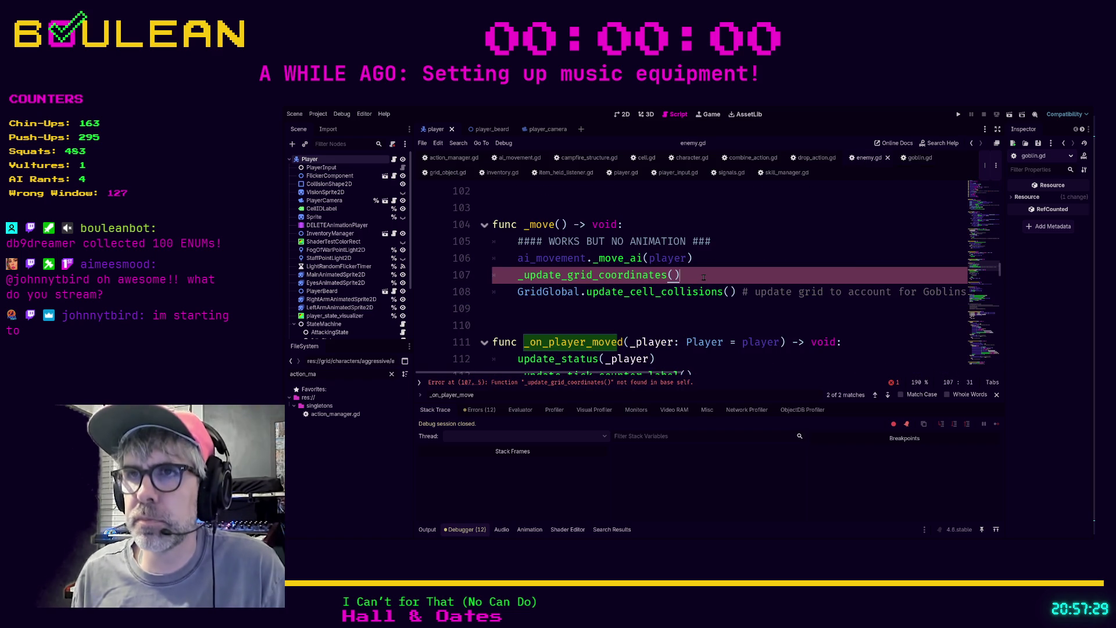
pyautogui.hotkey('ctrl', 'k')
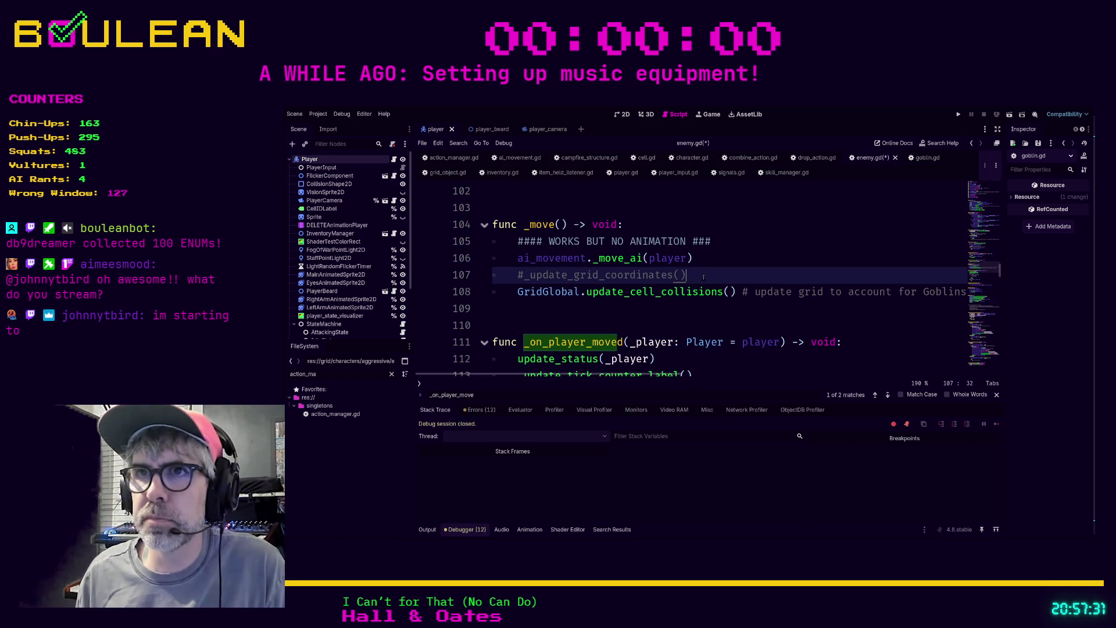
pyautogui.hotkey('ctrl', 's')
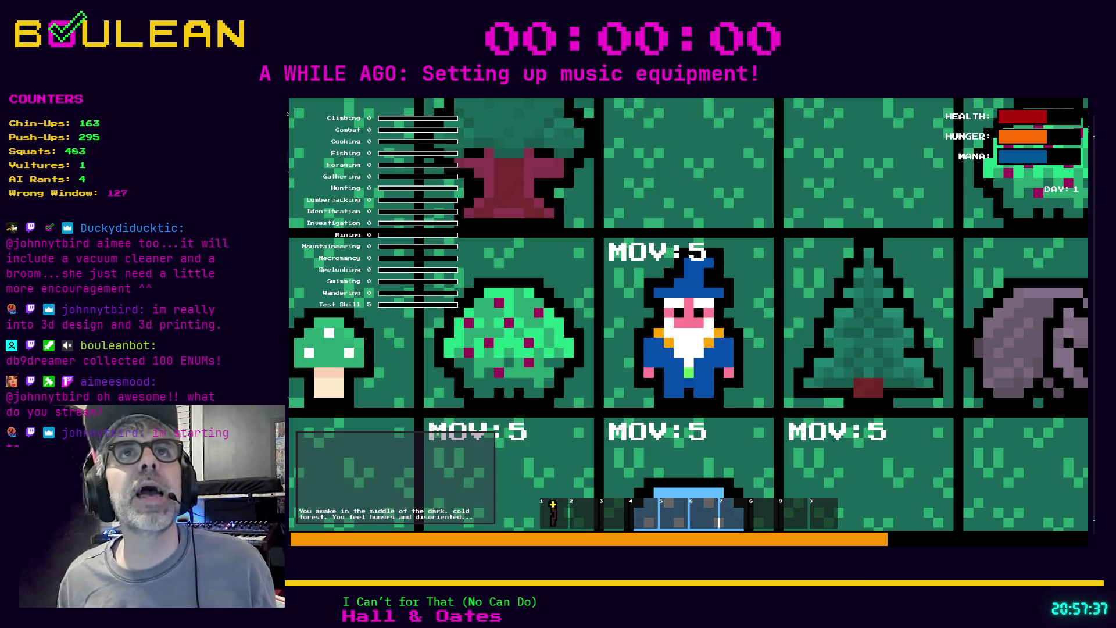
# Step: Zoom out the game view around the wizard on the forest map
pyautogui.scroll(-5, 688, 315)
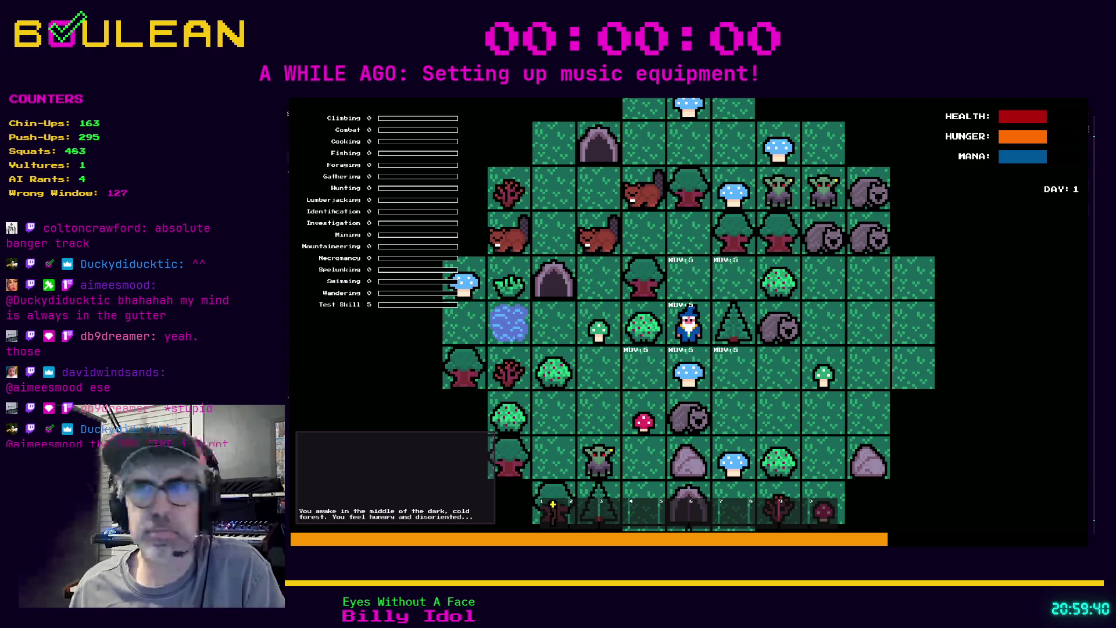
# Step: Walk the wizard down-right, then up-left, then left and down around the forest grid
pyautogui.press('Down')
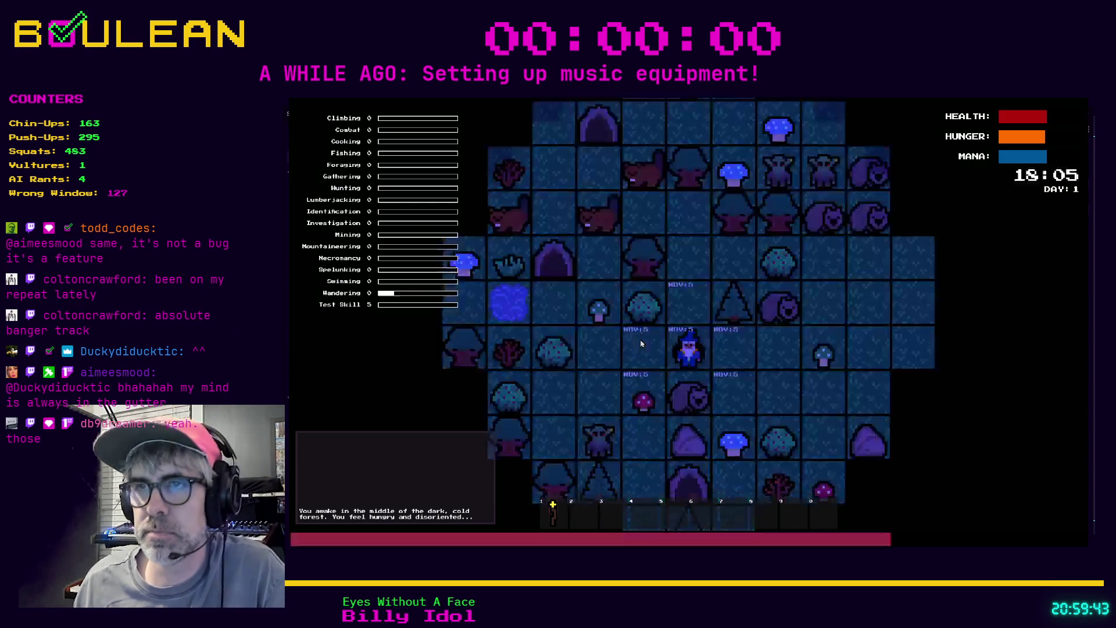
pyautogui.press('Down')
pyautogui.press('Right')
pyautogui.press('Up')
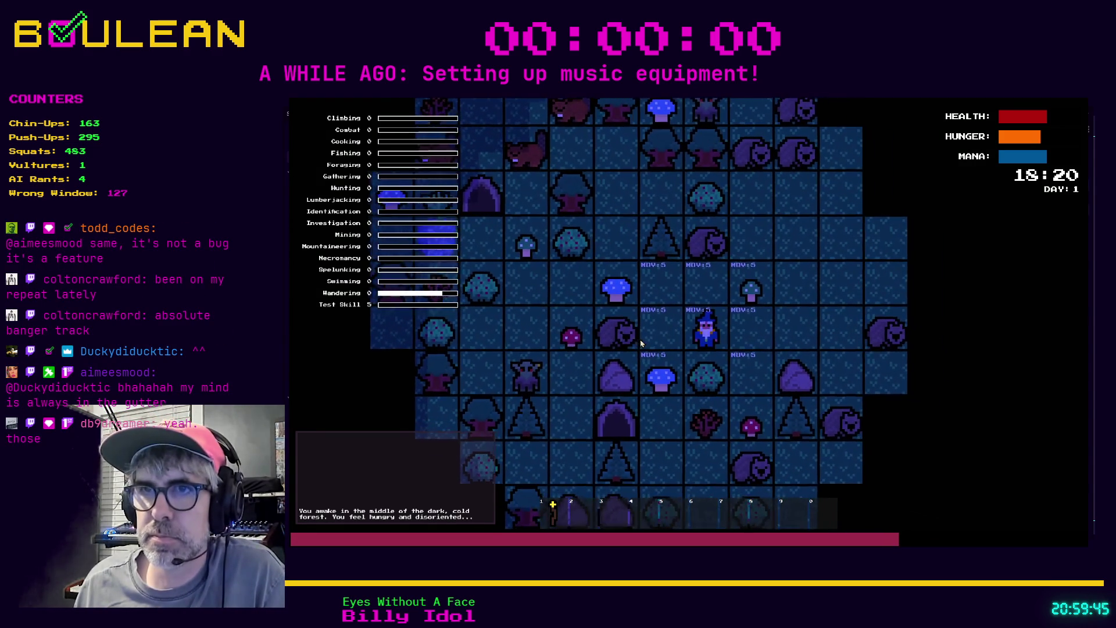
pyautogui.press('Left')
pyautogui.press('Left')
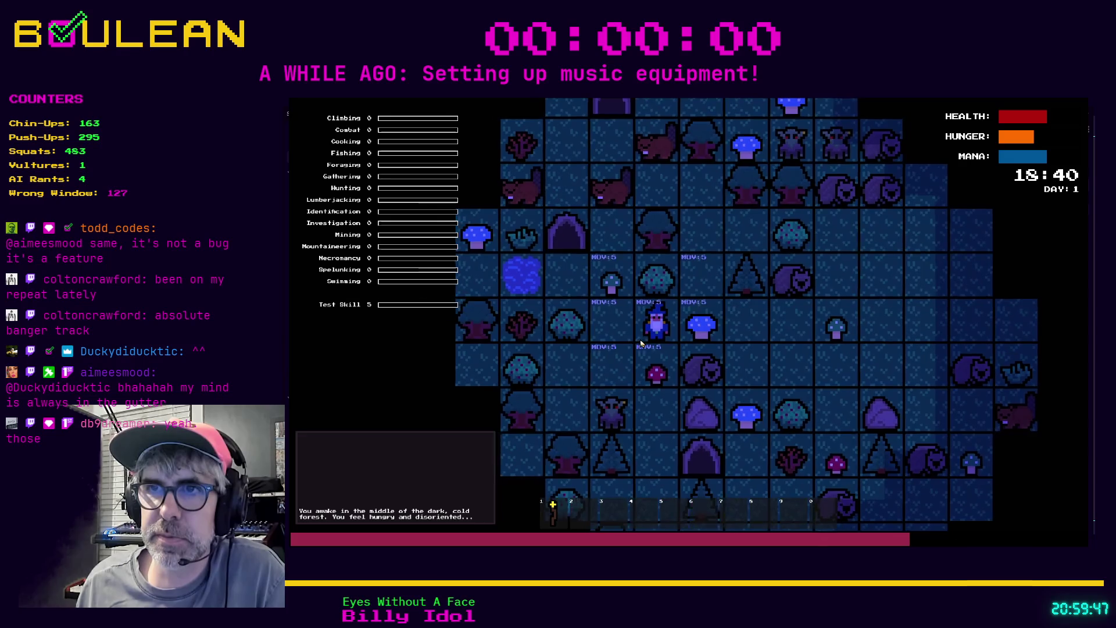
pyautogui.press('Left')
pyautogui.press('Down')
pyautogui.press('Left')
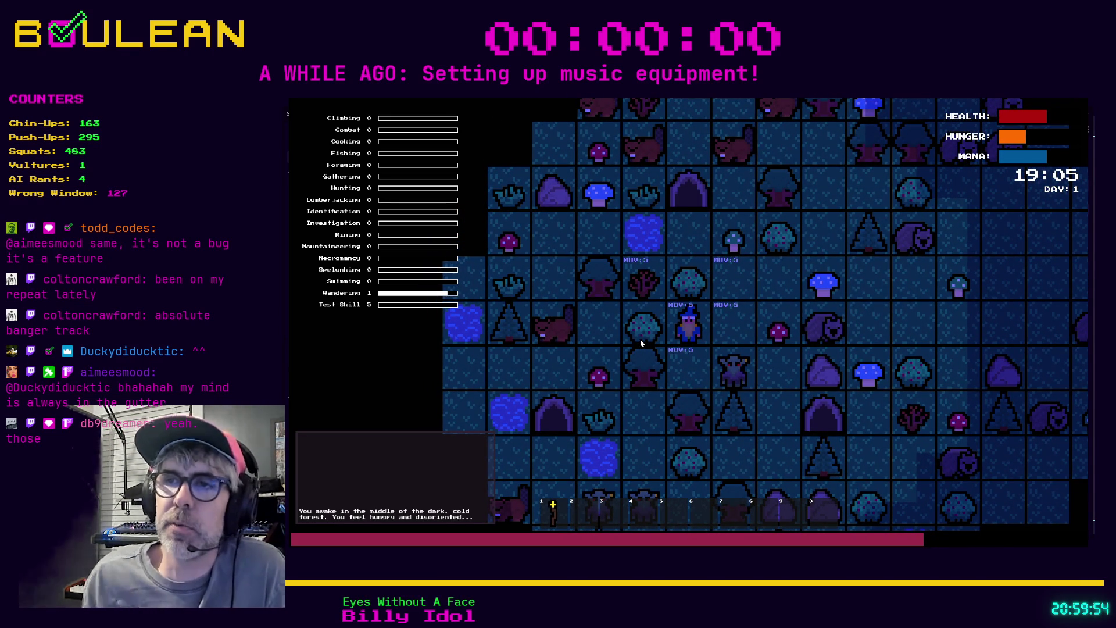
# Step: Step the wizard right, up, right and down, then stop the game and return to enemy.gd line 110
pyautogui.press('Right')
pyautogui.press('Up')
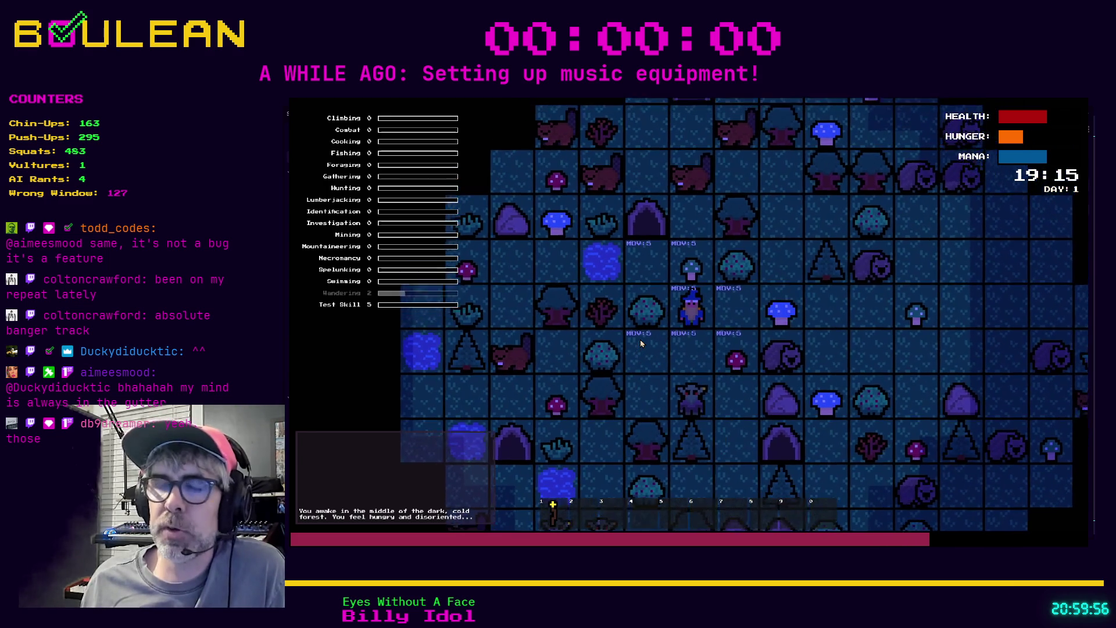
pyautogui.press('Right')
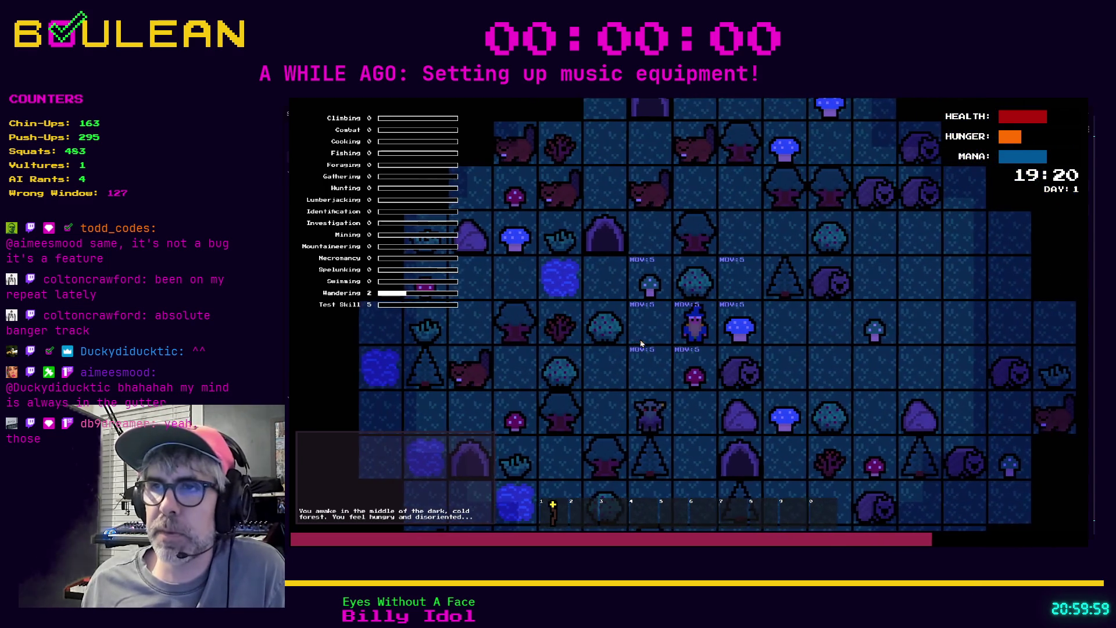
pyautogui.press('Down')
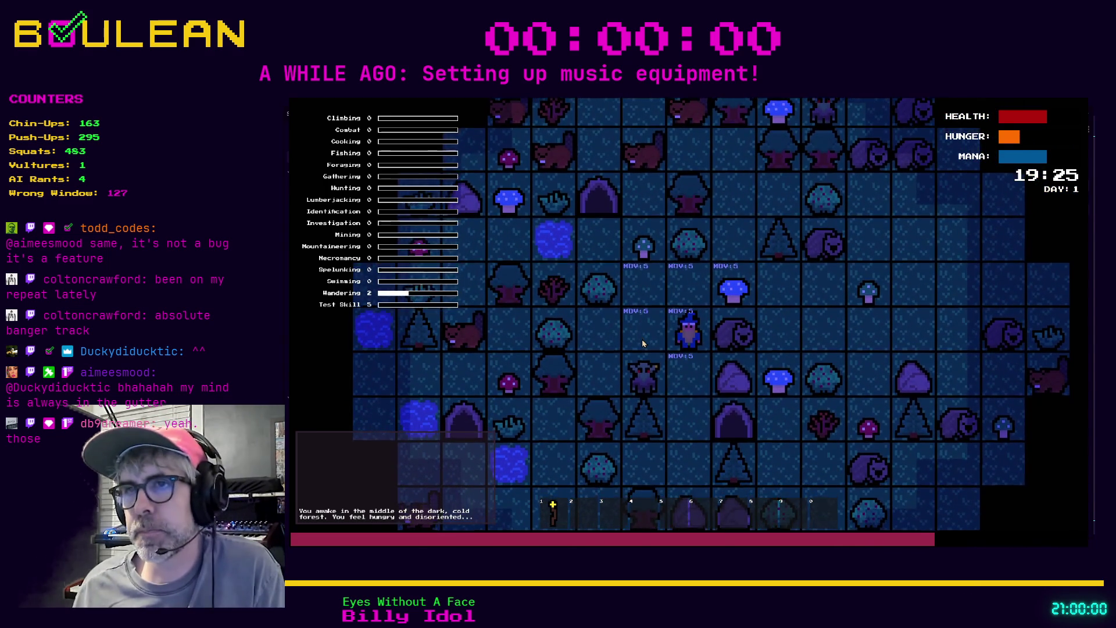
pyautogui.press('Escape')
pyautogui.click(609, 327)
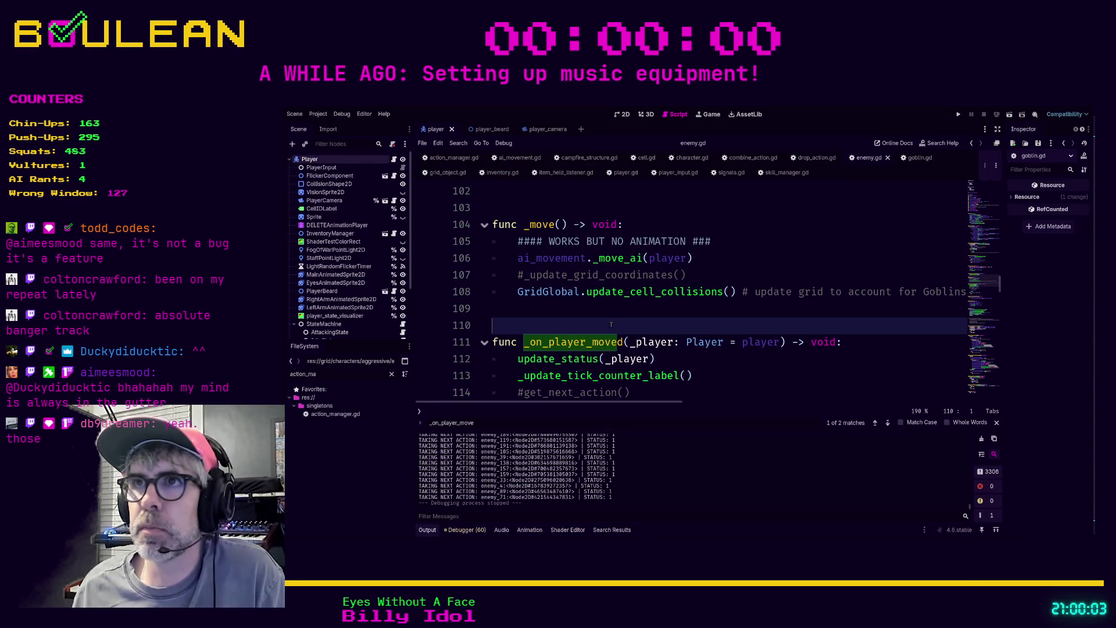
# Step: Comment out the _check_for_player_in_melee_range function on lines 155–162
pyautogui.scroll(-6, 637, 314)
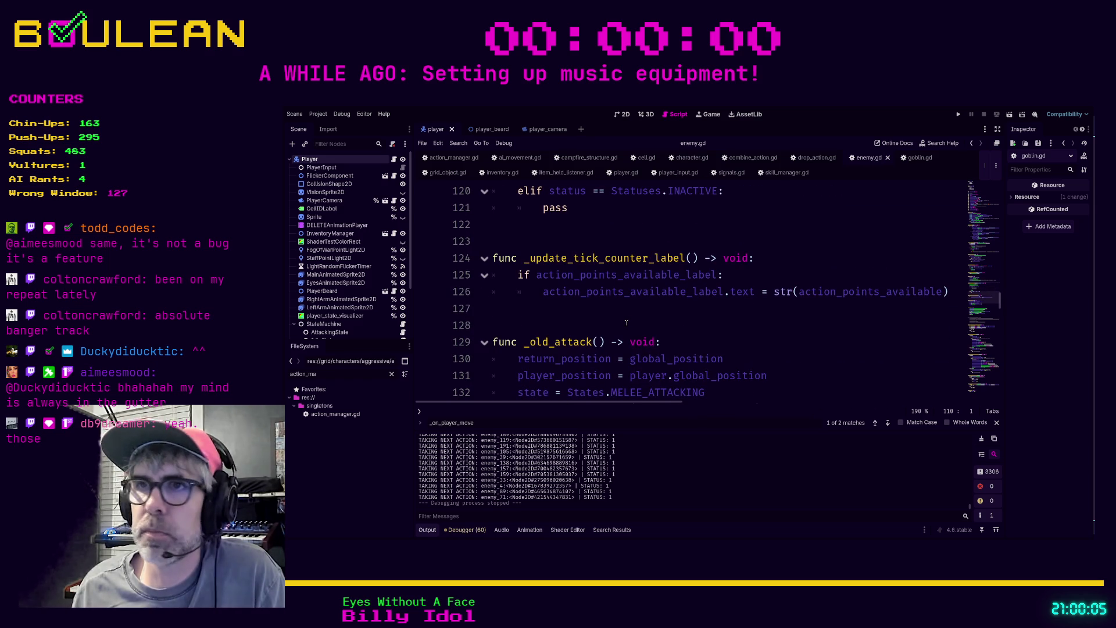
pyautogui.scroll(-5, 621, 315)
pyautogui.scroll(-5, 596, 303)
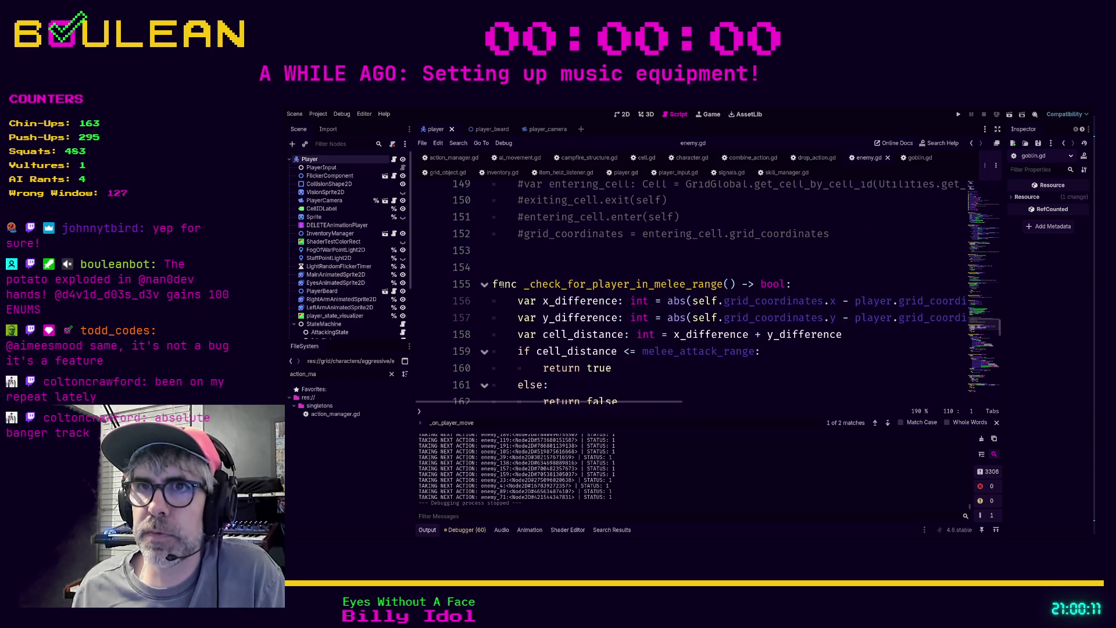
pyautogui.click(494, 278)
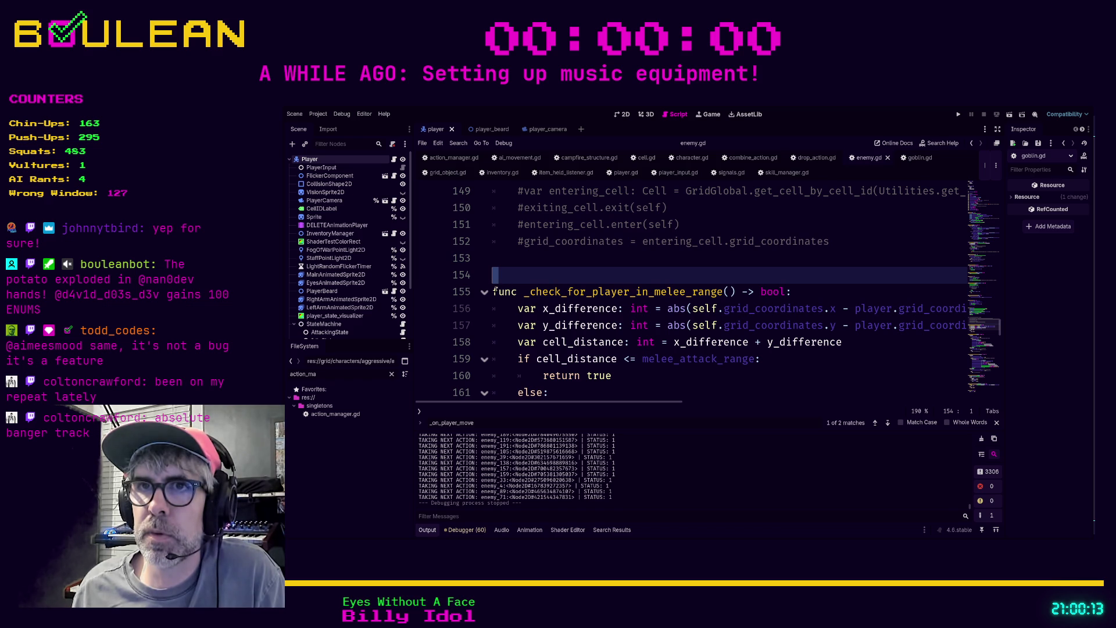
pyautogui.click(498, 292)
pyautogui.scroll(-2, 592, 297)
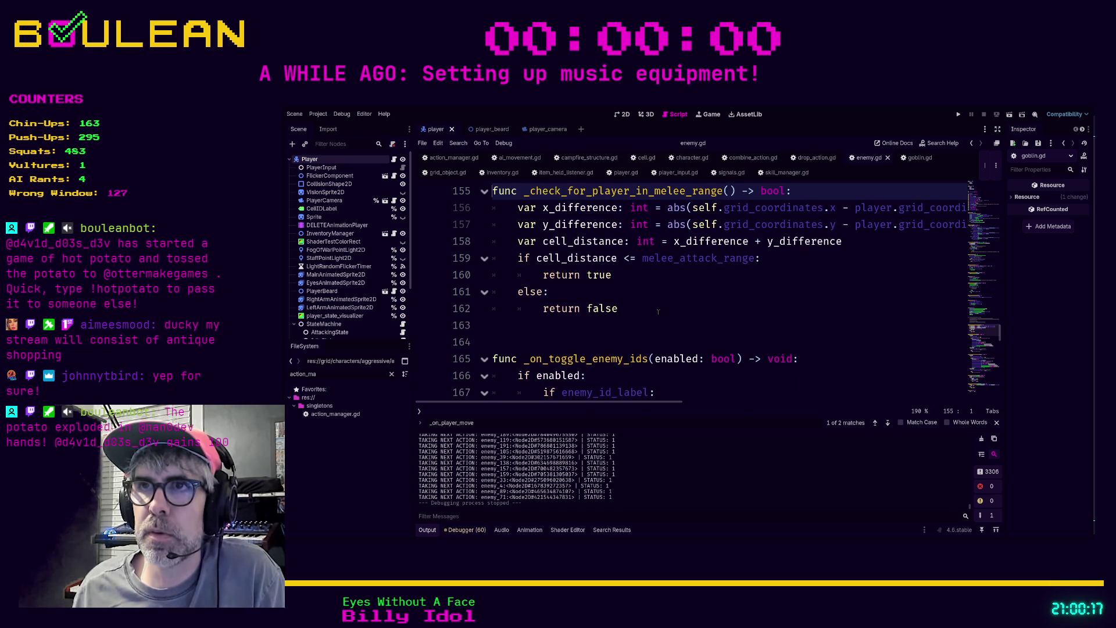
pyautogui.keyDown('shift'); pyautogui.click(658, 312); pyautogui.keyUp('shift')
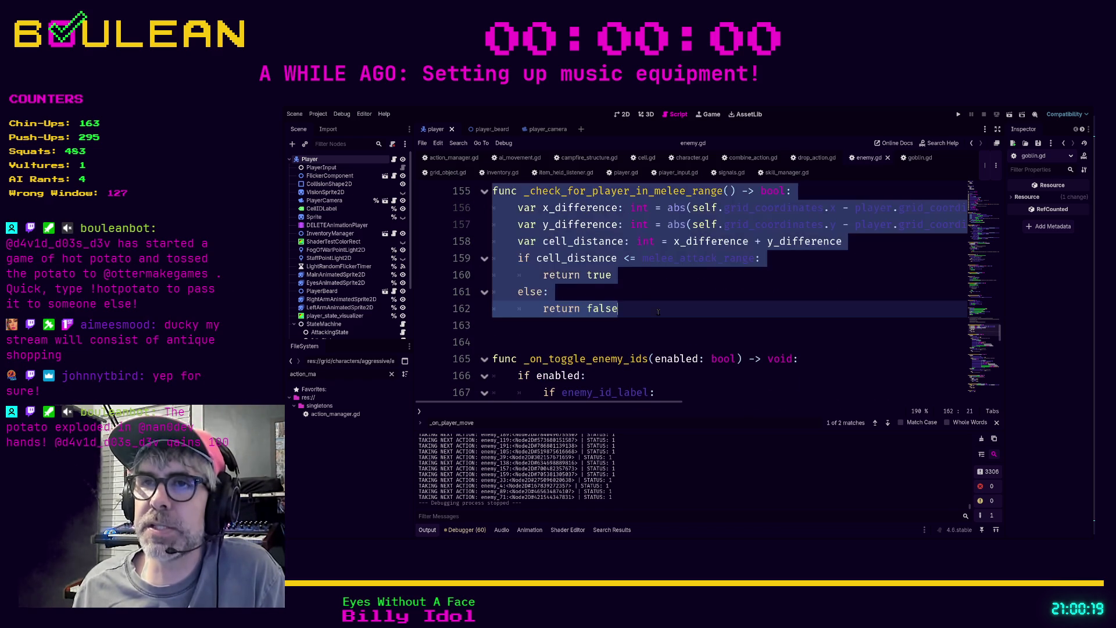
pyautogui.hotkey('ctrl', 'k')
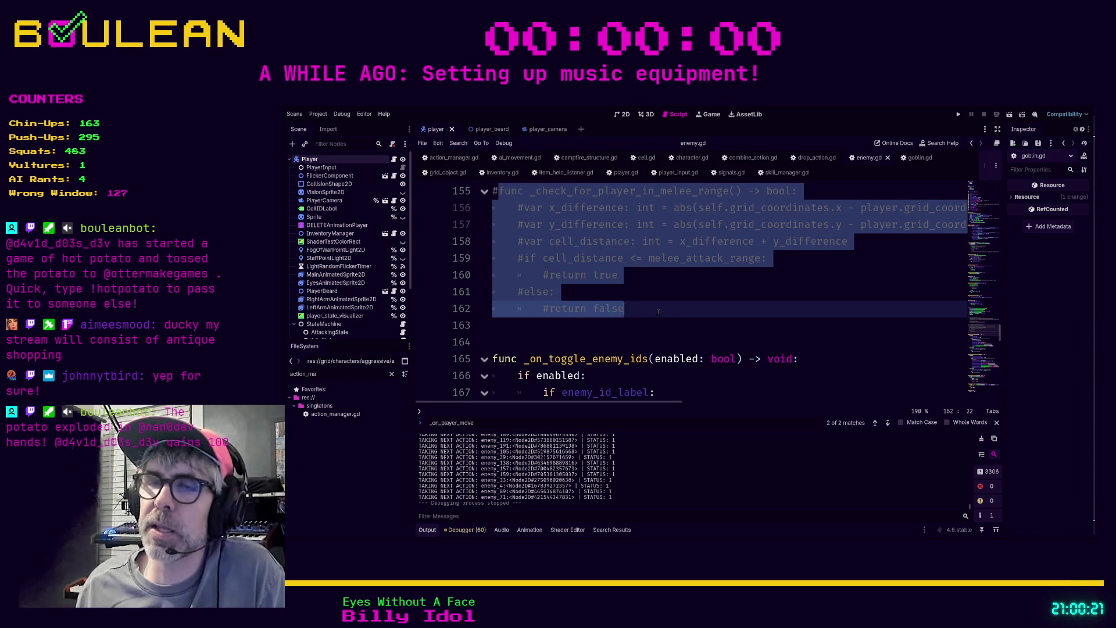
pyautogui.click(512, 344)
# Step: Jump to the function-not-found error on line 82 and inspect get_next_action around lines 77–82
pyautogui.scroll(-1, 632, 309)
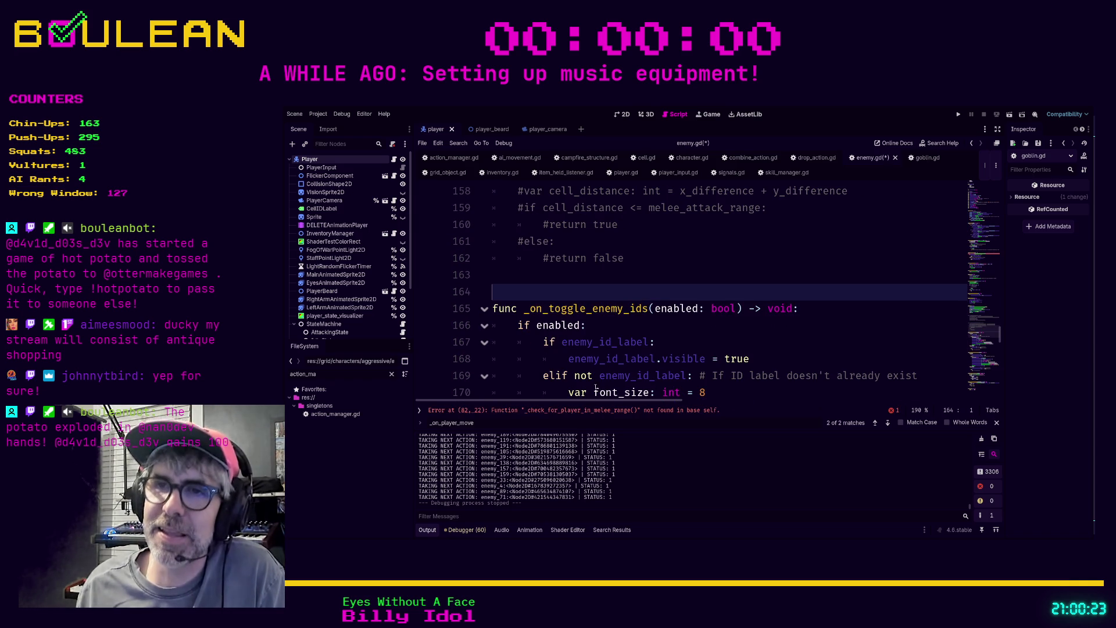
pyautogui.click(579, 411)
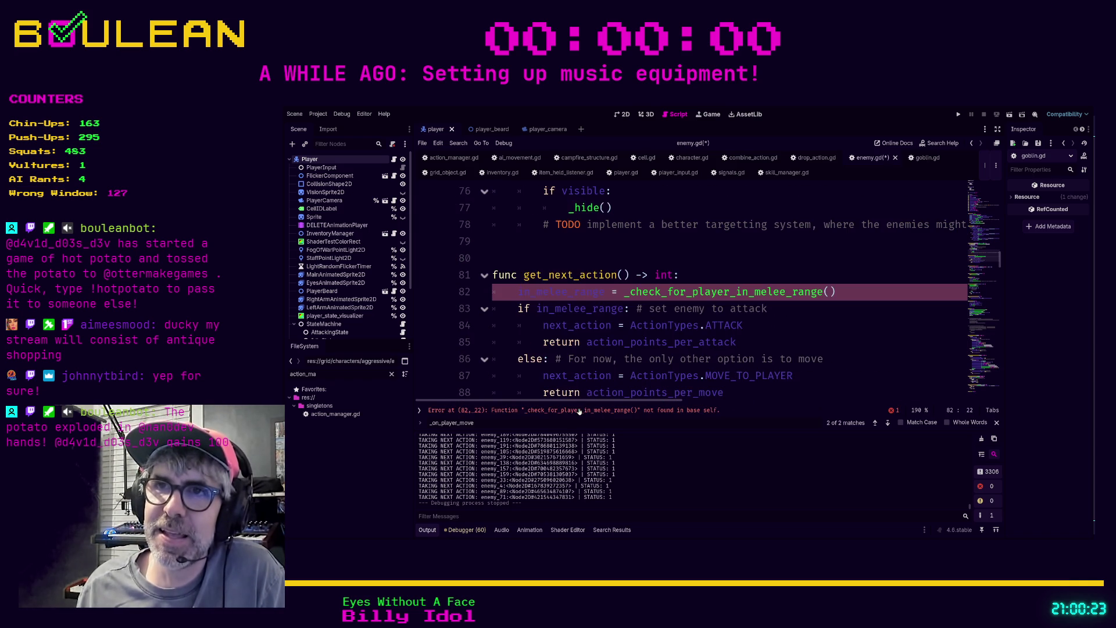
pyautogui.click(498, 276)
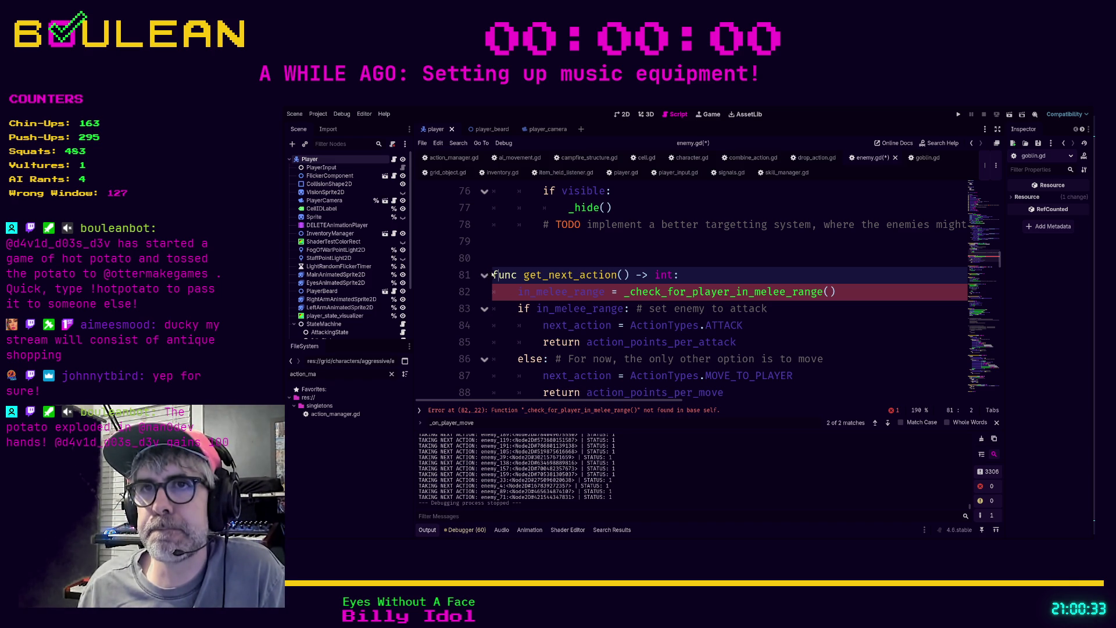
pyautogui.click(510, 292)
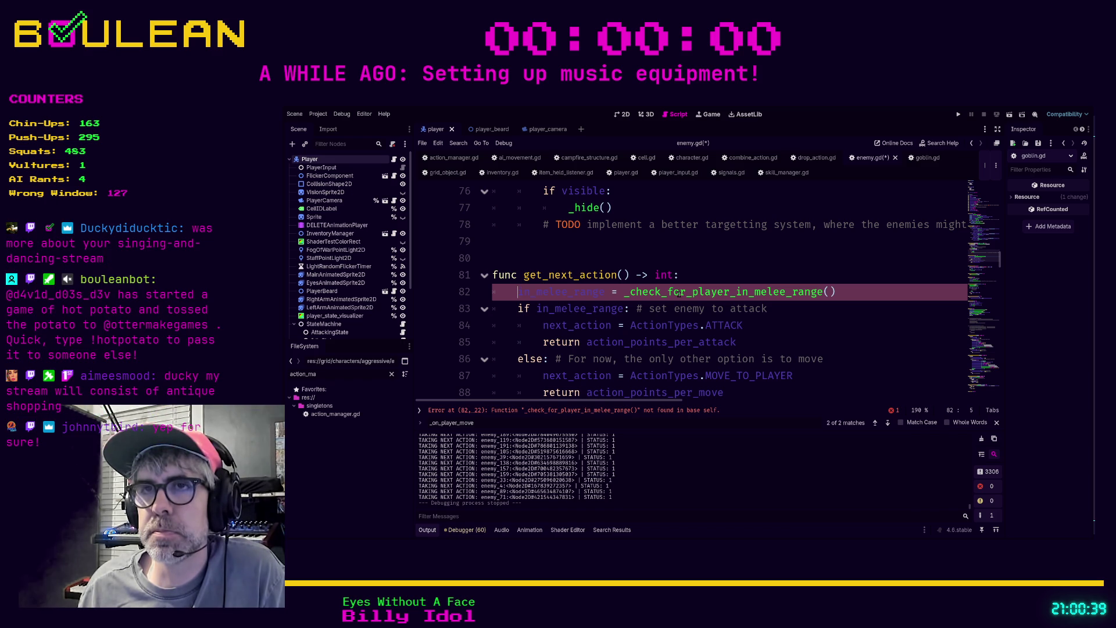
pyautogui.scroll(2, 667, 296)
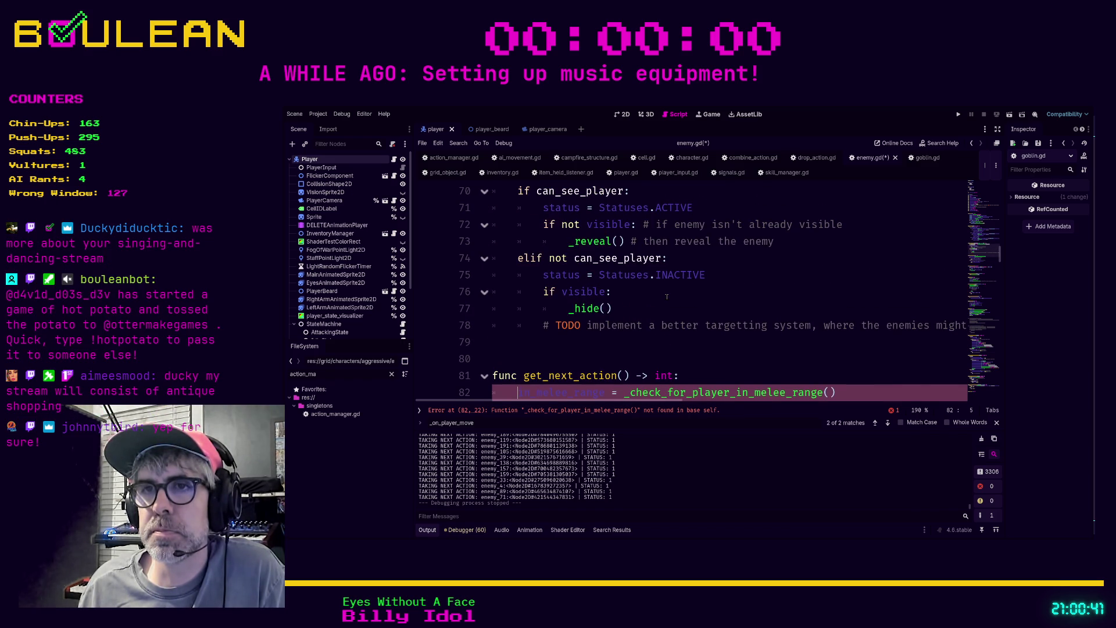
pyautogui.scroll(5, 667, 297)
pyautogui.scroll(-5, 671, 301)
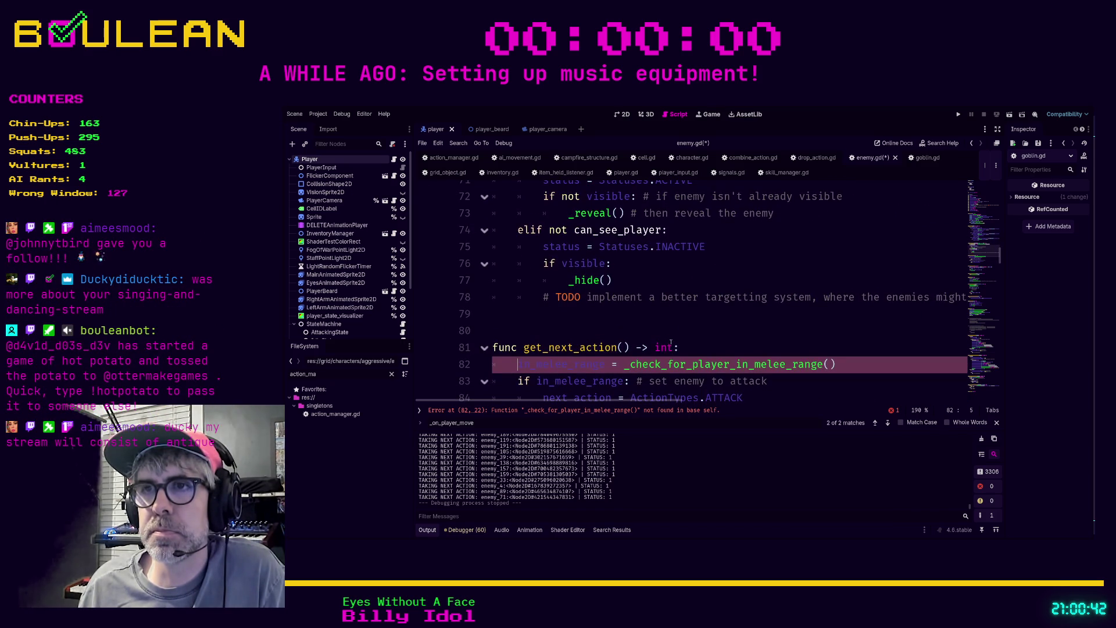
pyautogui.click(685, 283)
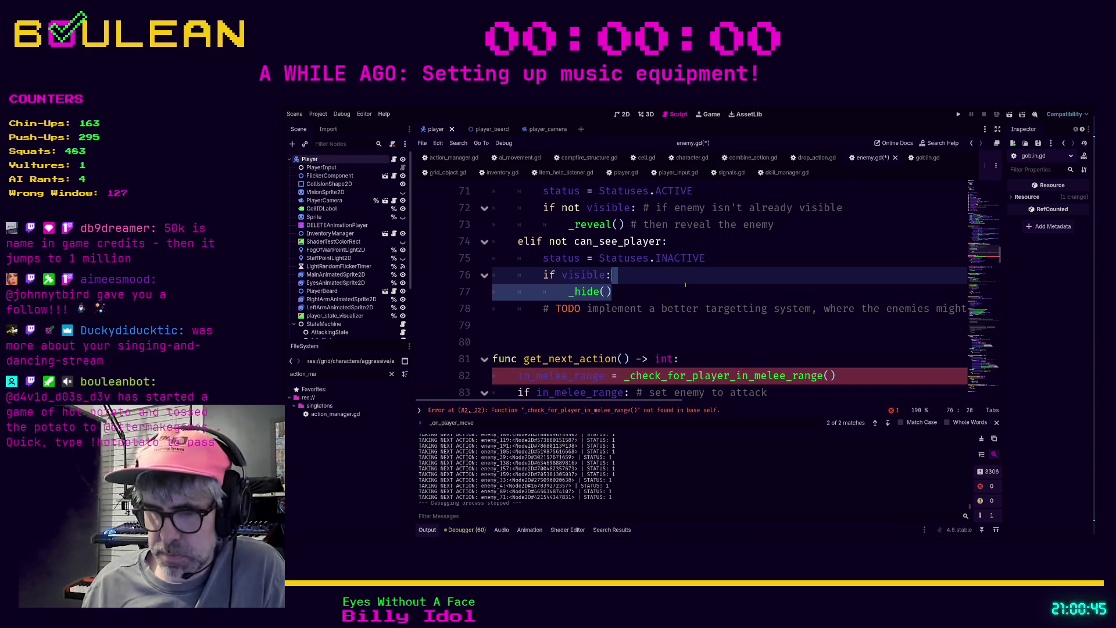
# Step: Find _check_for_player and uncomment lines 155–162 to restore the melee range function
pyautogui.hotkey('ctrl', 'f')
pyautogui.write('_check_for_pl')
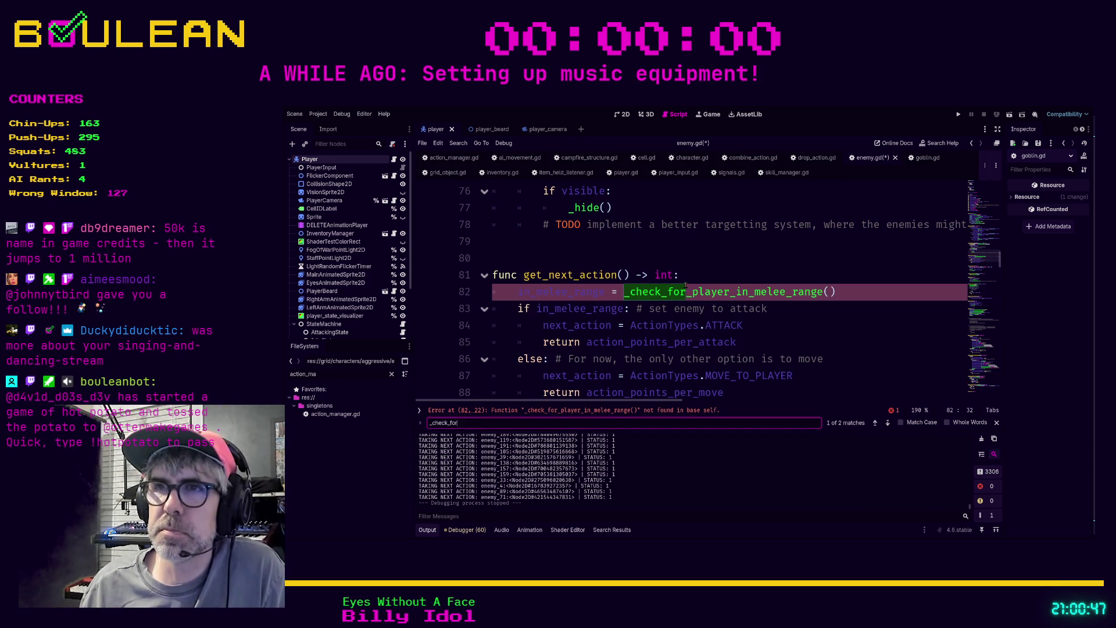
pyautogui.write('ayer')
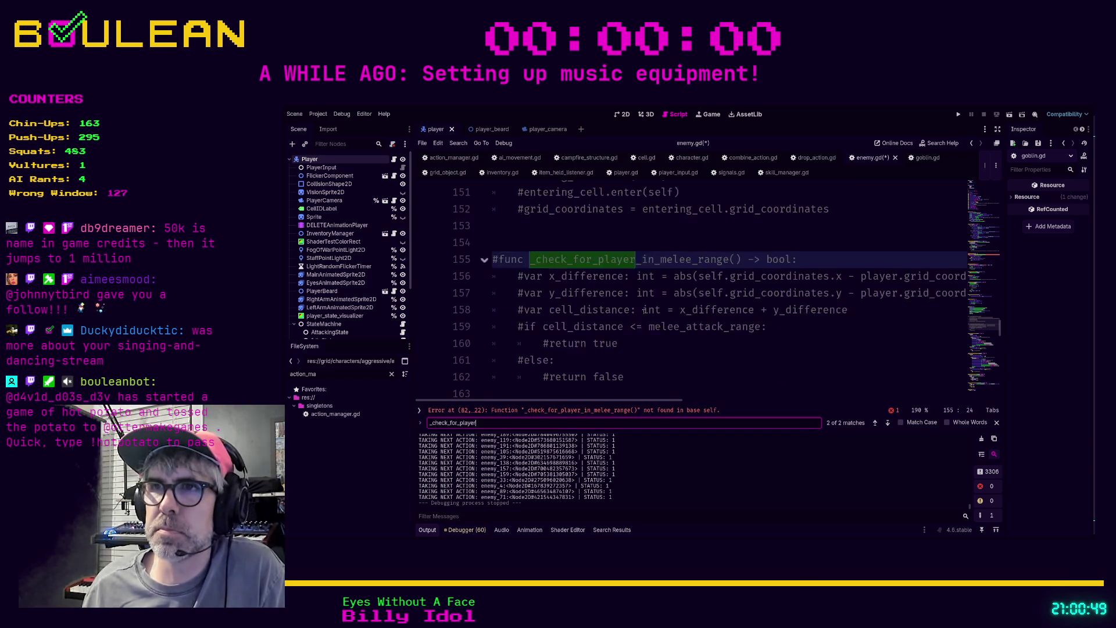
pyautogui.moveTo(640, 359)
pyautogui.mouseDown()
pyautogui.moveTo(558, 359)
pyautogui.moveTo(511, 262)
pyautogui.moveTo(475, 250)
pyautogui.mouseUp()
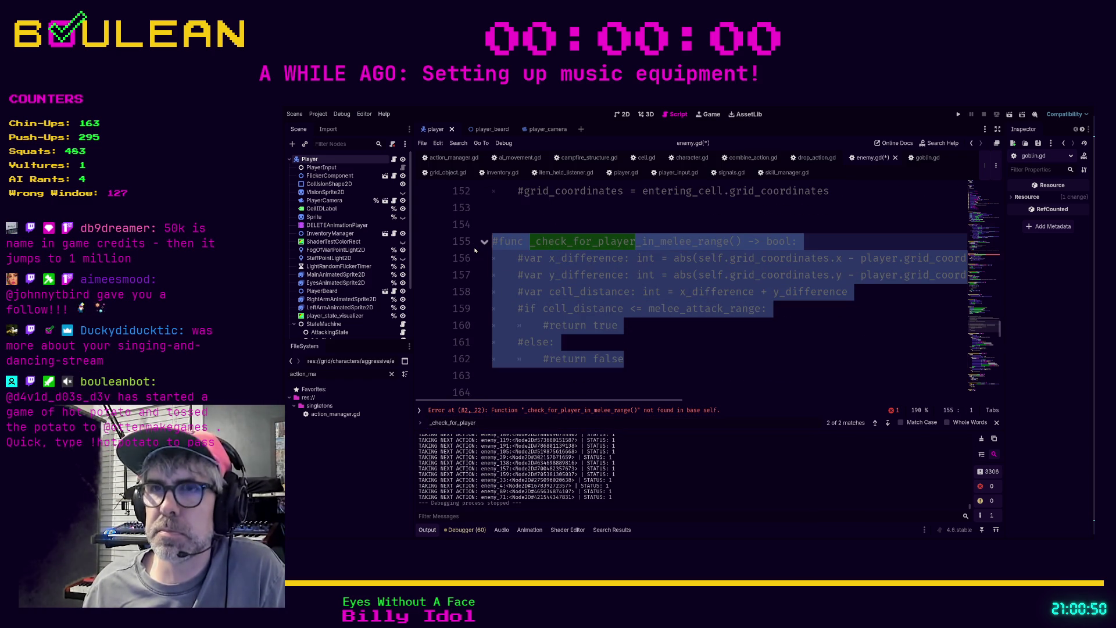
pyautogui.hotkey('ctrl', 'k')
pyautogui.press('Right')
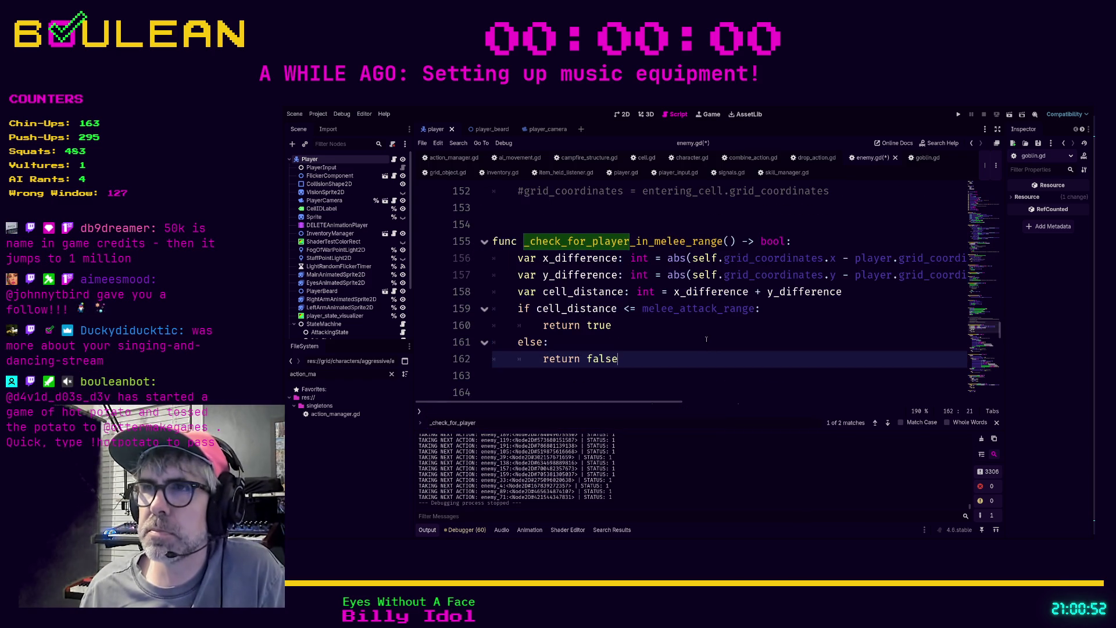
pyautogui.moveTo(636, 401)
pyautogui.mouseDown()
pyautogui.moveTo(692, 401)
pyautogui.moveTo(601, 401)
pyautogui.mouseUp()
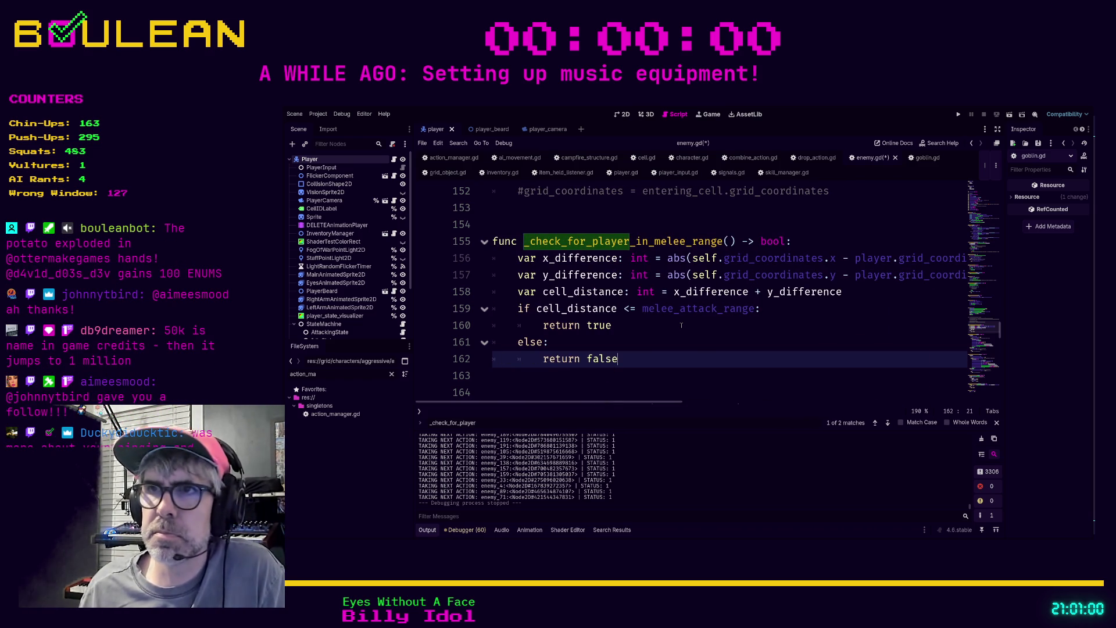
# Step: Add a GOBLIN IN MELEE RANGE print inside an if debug_mode: block after line 159
pyautogui.click(804, 315)
pyautogui.press('Return')
pyautogui.write('print("GOBLIN IN MEL')
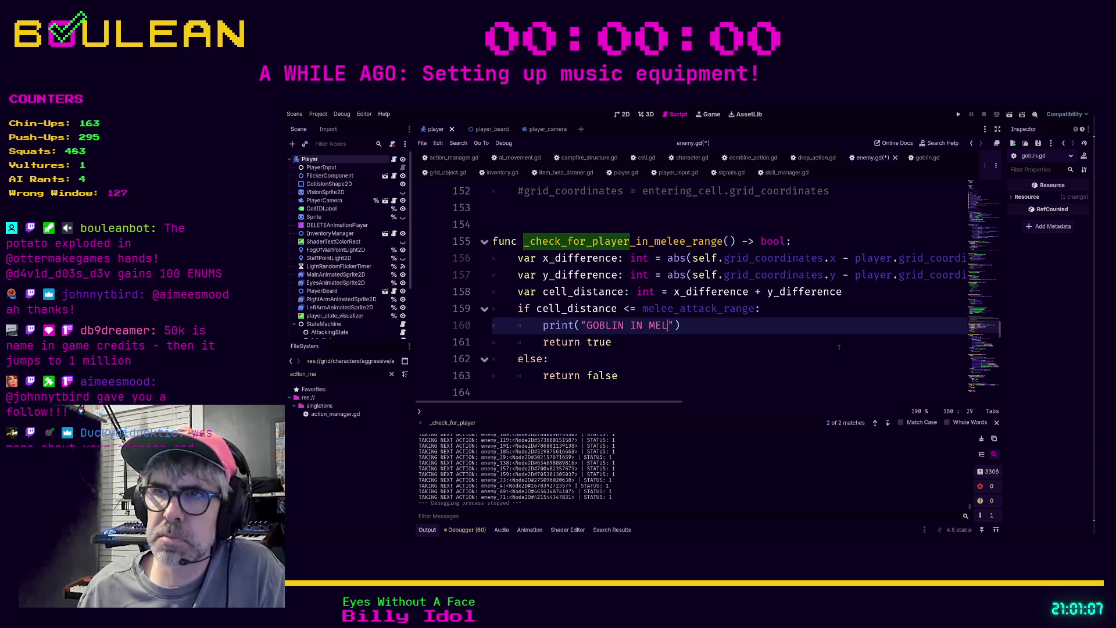
pyautogui.write('EE RANGE')
pyautogui.hotkey('ctrl', 'shift', 'Return')
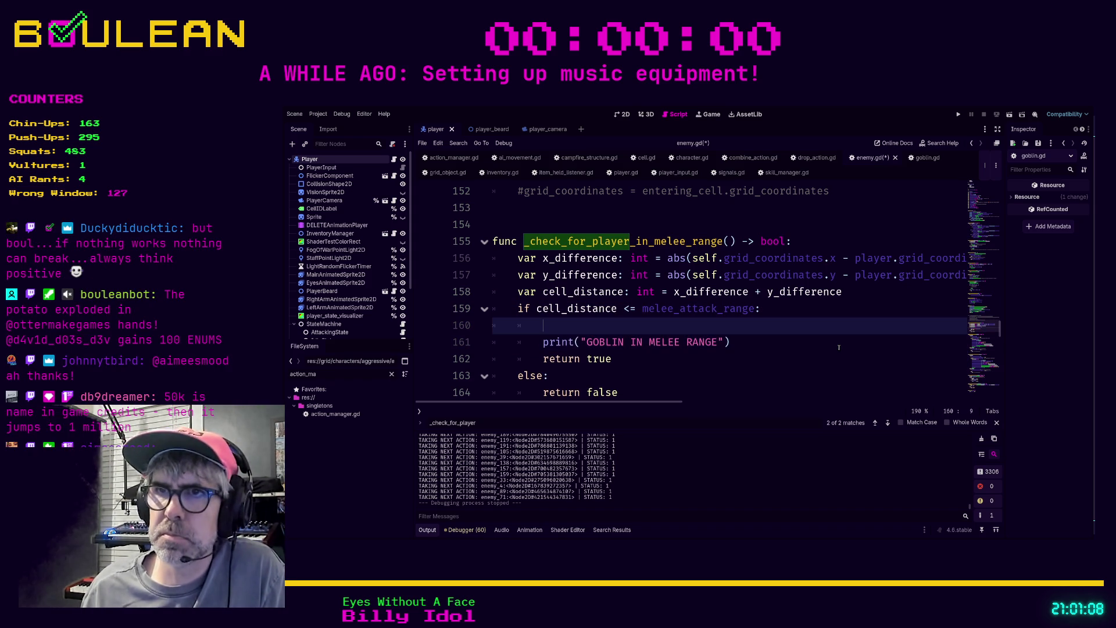
pyautogui.write('if debug_mode')
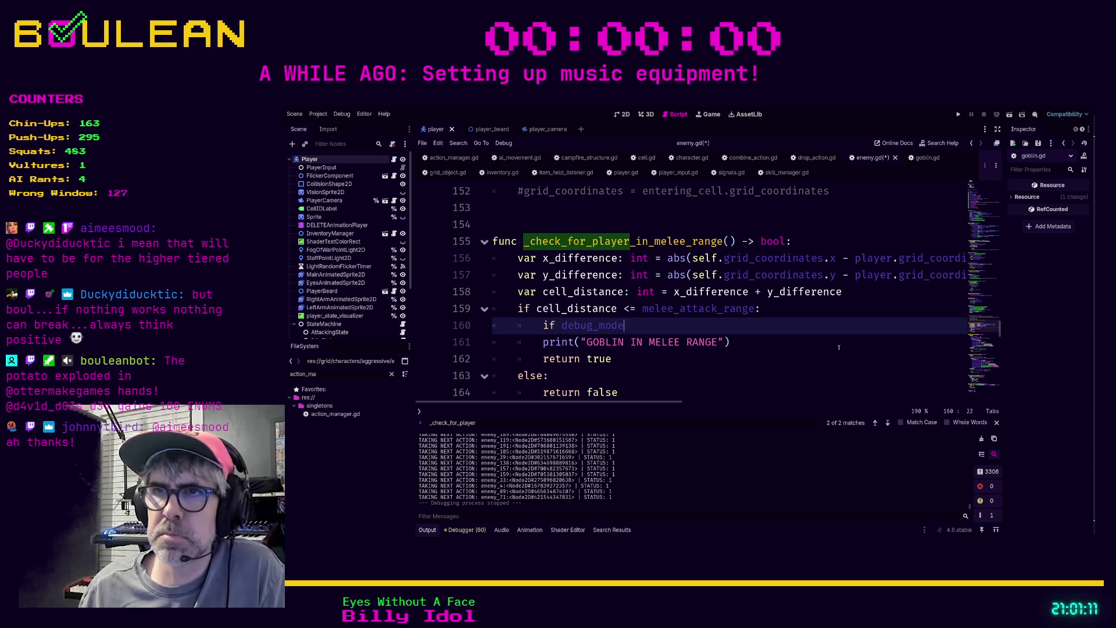
pyautogui.press('Down')
pyautogui.press('Home')
pyautogui.press('Tab')
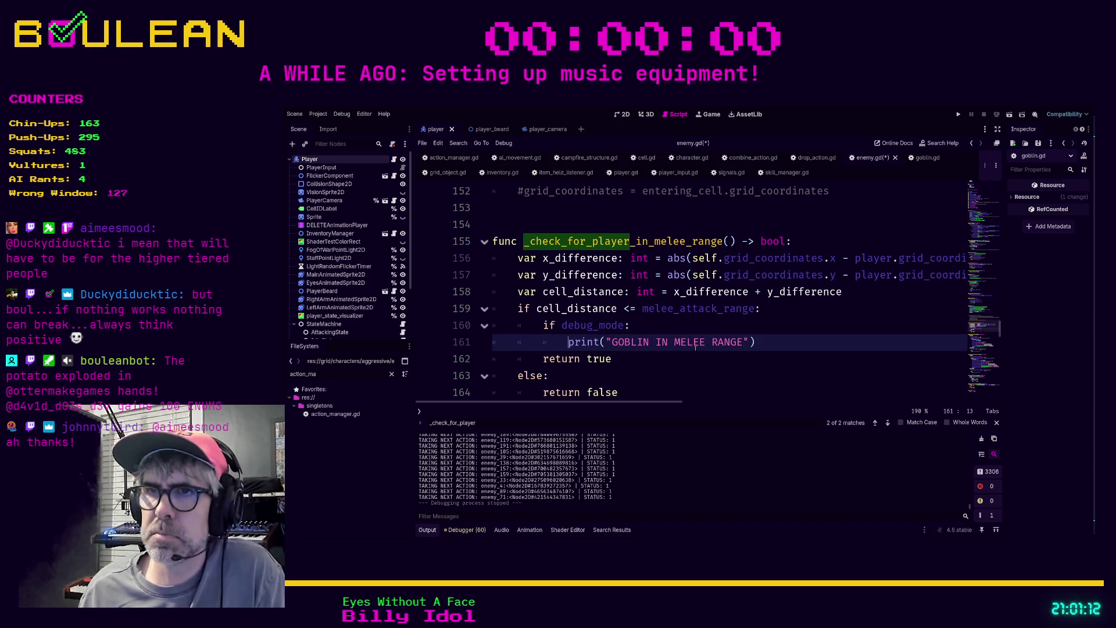
# Step: Check debug_mode's definition in grid_object.gd, defaulting to false, and run the game
pyautogui.keyDown('ctrl'); pyautogui.click(594, 325); pyautogui.keyUp('ctrl')
pyautogui.click(719, 325)
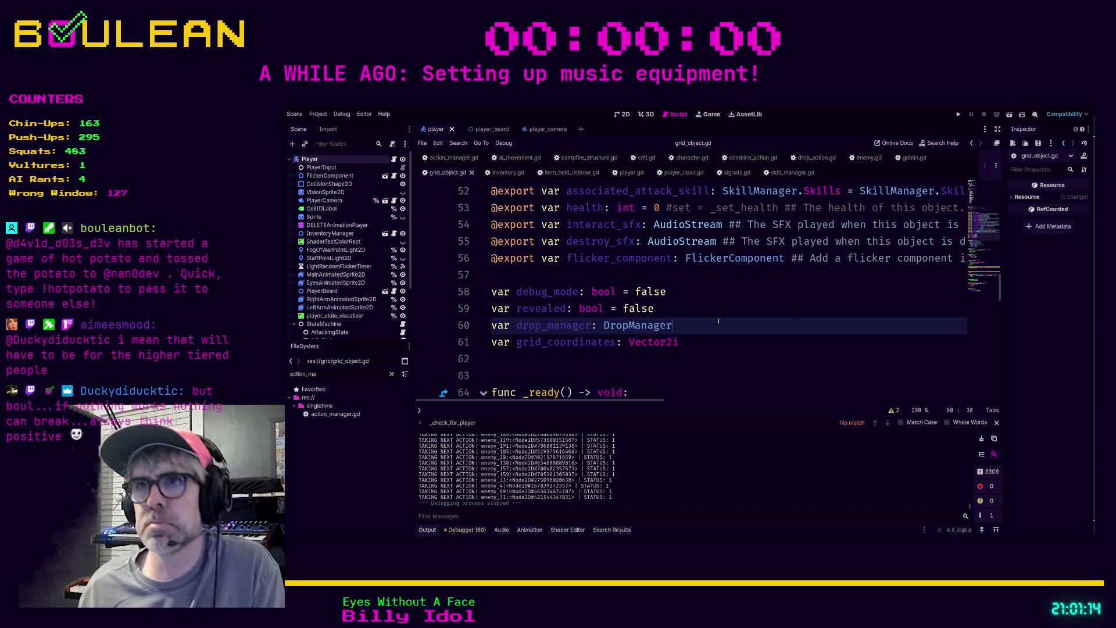
pyautogui.press('F5')
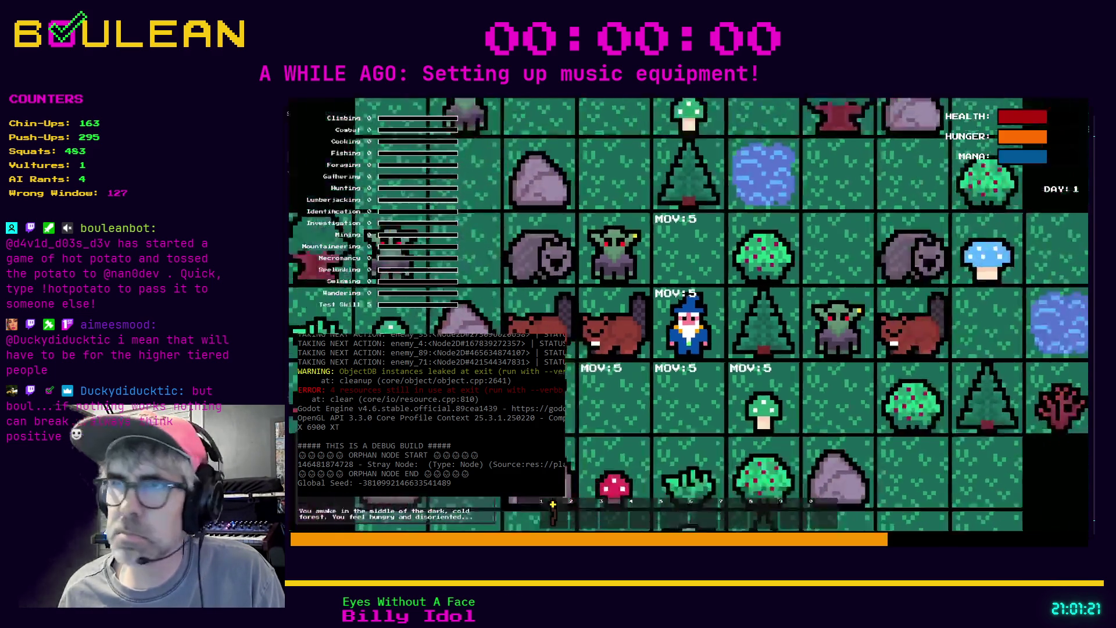
# Step: Move the wizard down, left, right and up, pass two turns, then stop the game
pyautogui.press('Down')
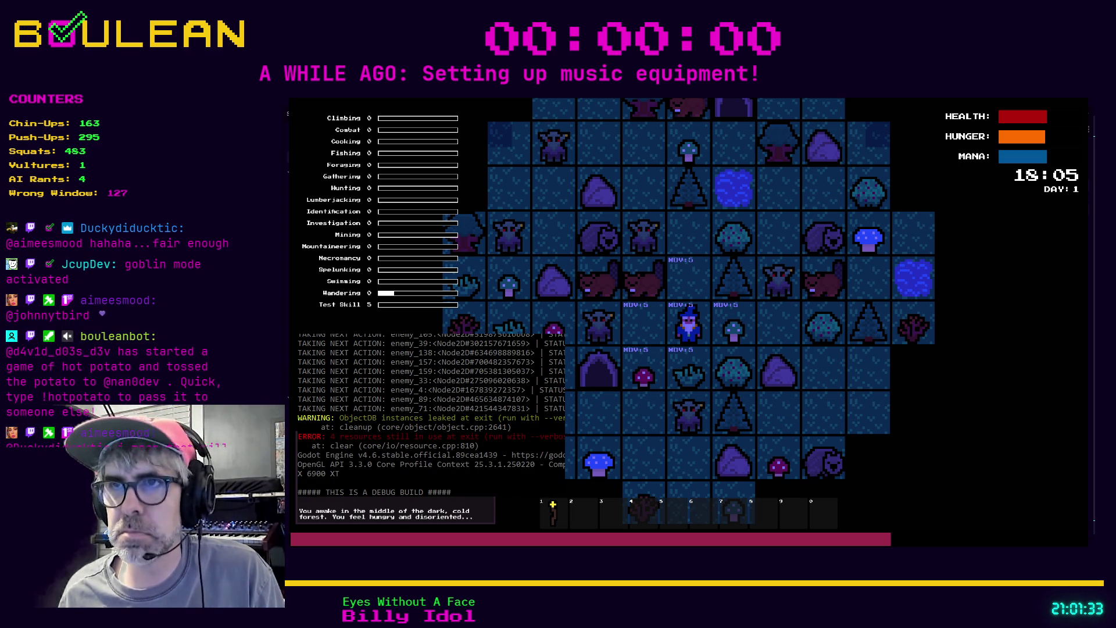
pyautogui.press('Left')
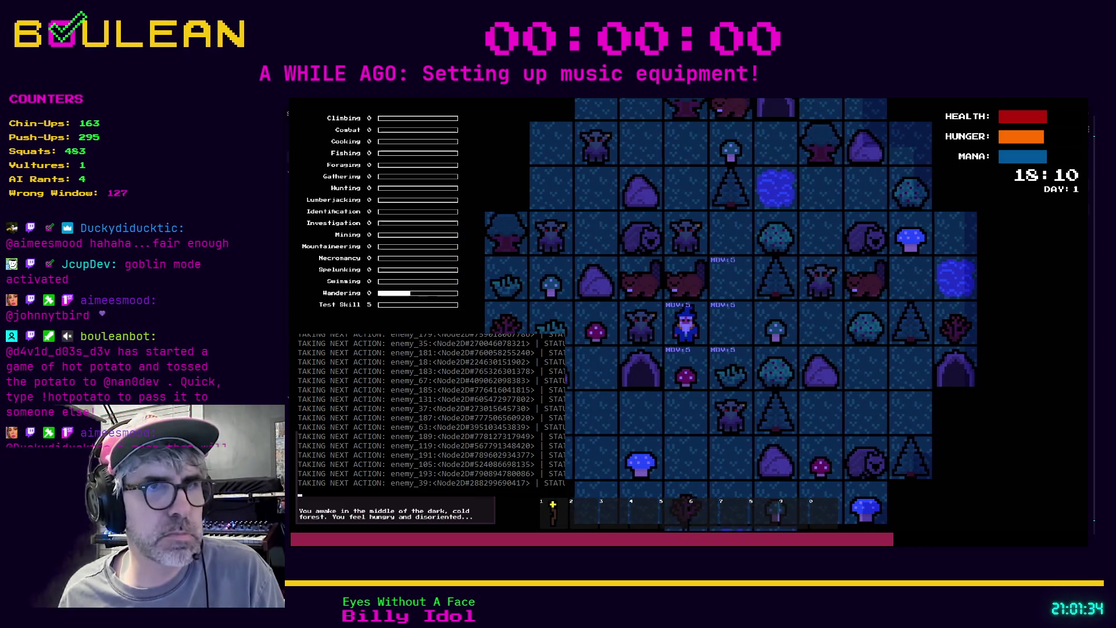
pyautogui.press('Right')
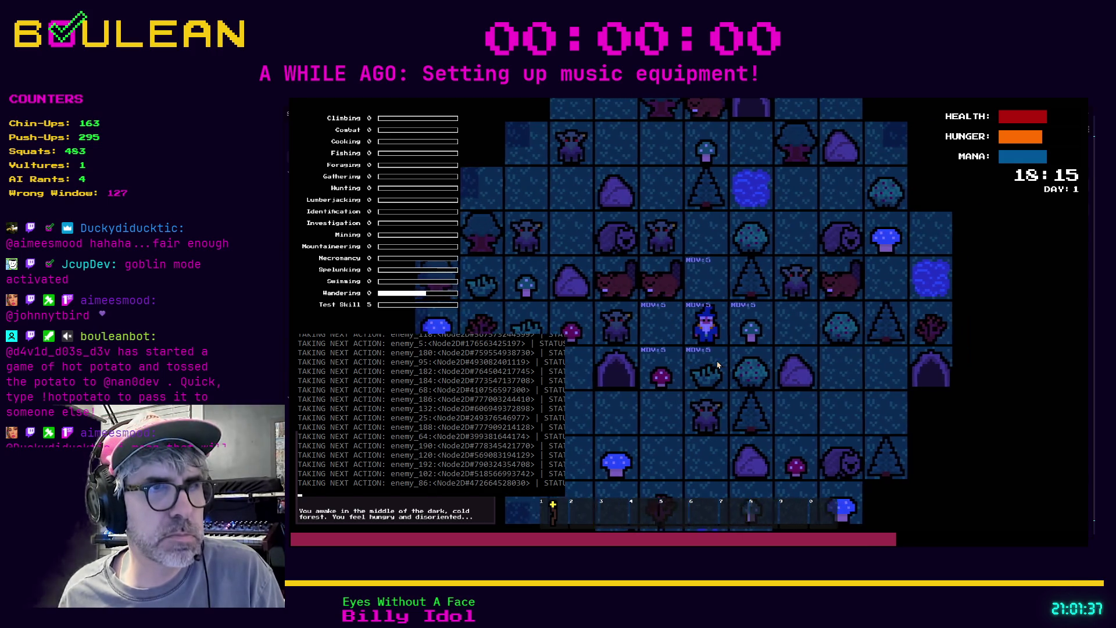
pyautogui.press('Up')
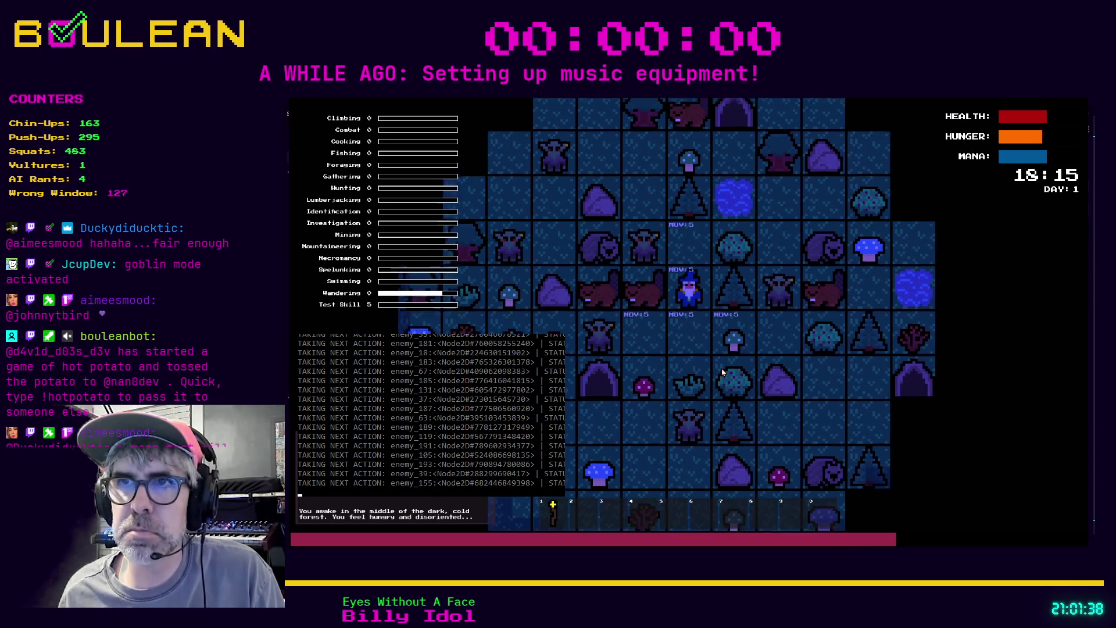
pyautogui.press('Up')
pyautogui.press('Down')
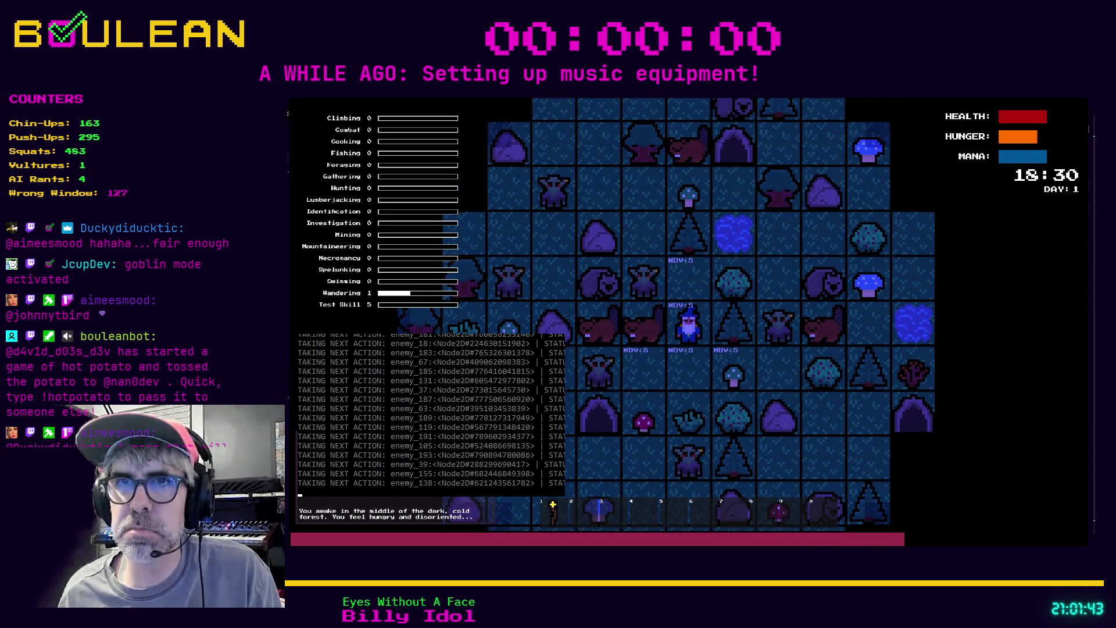
pyautogui.press('F8')
pyautogui.scroll(-5, 698, 285)
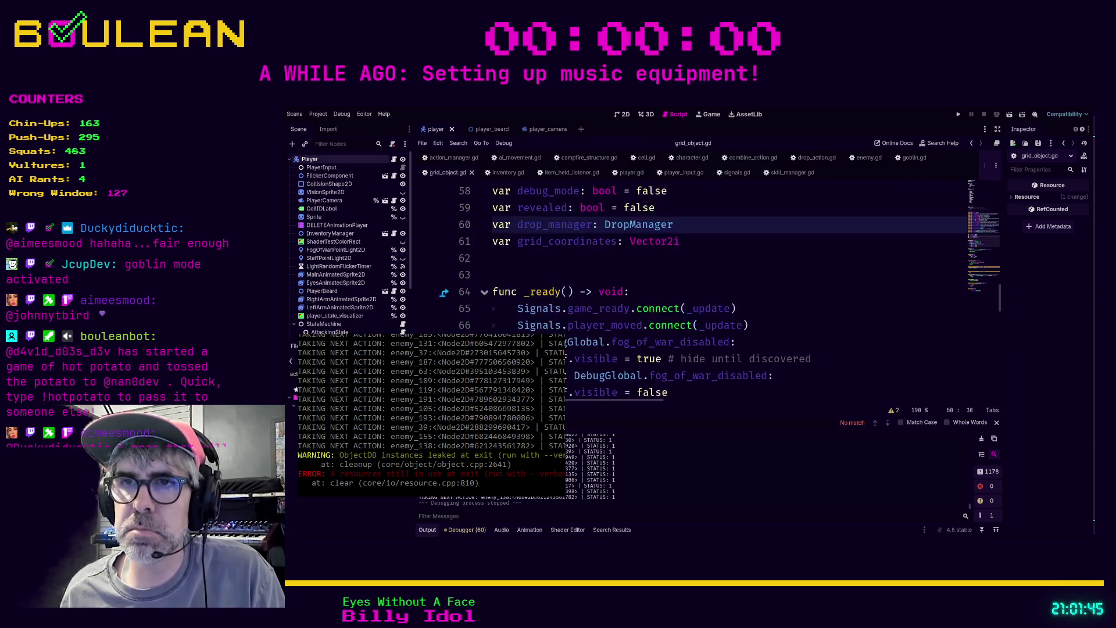
# Step: Scroll through grid_object.gd, then open enemy.gd at line 187, where the enemy ID label is hidden
pyautogui.scroll(-6, 697, 262)
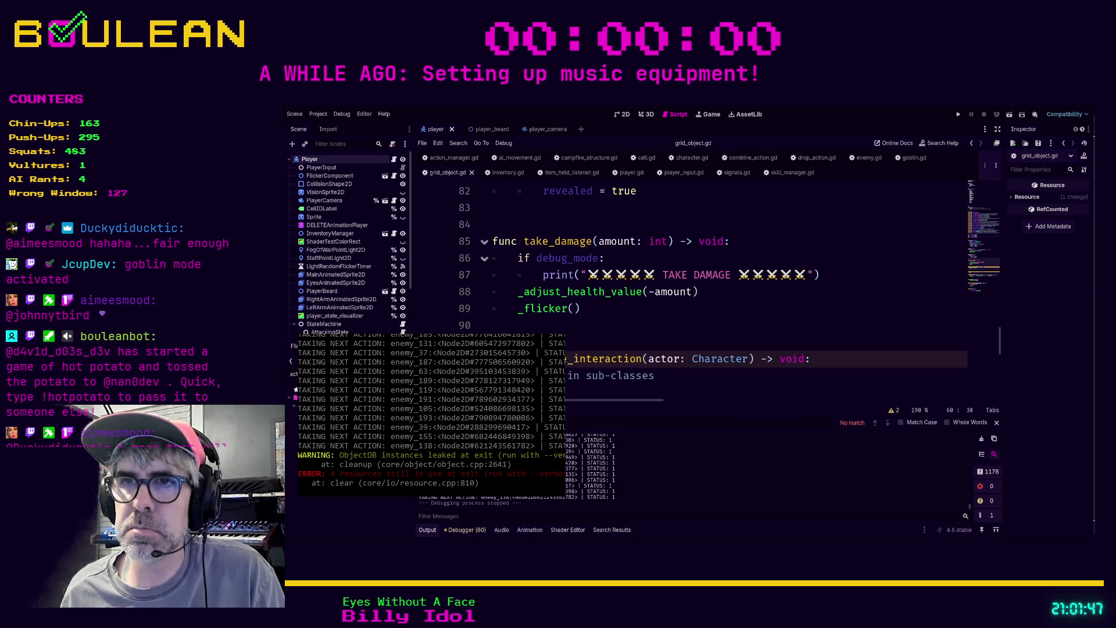
pyautogui.scroll(-1, 698, 261)
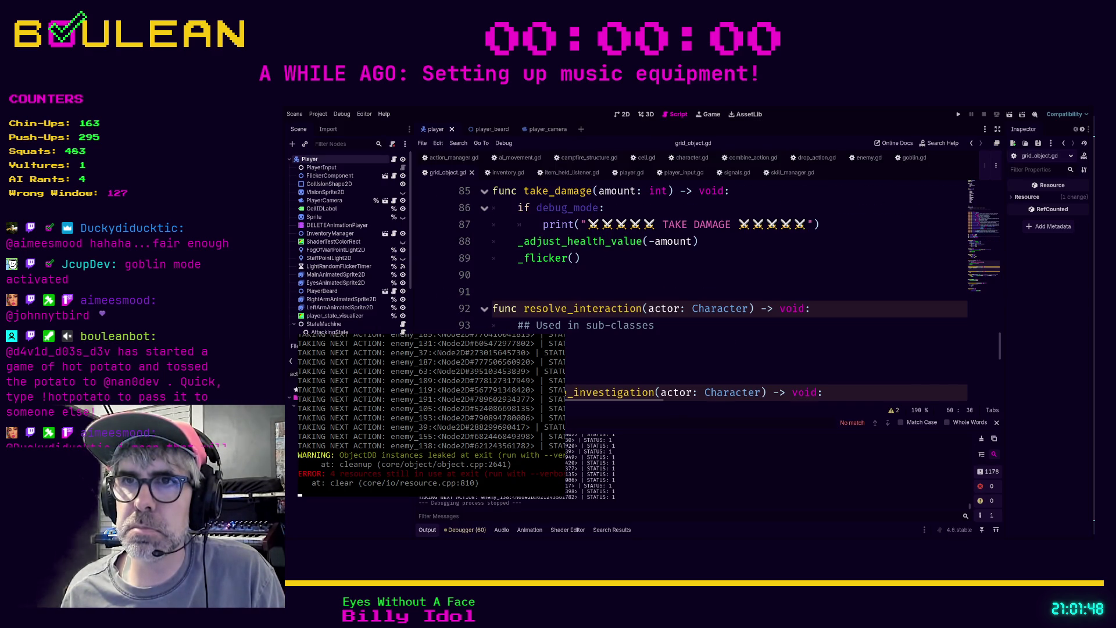
pyautogui.scroll(-7, 697, 262)
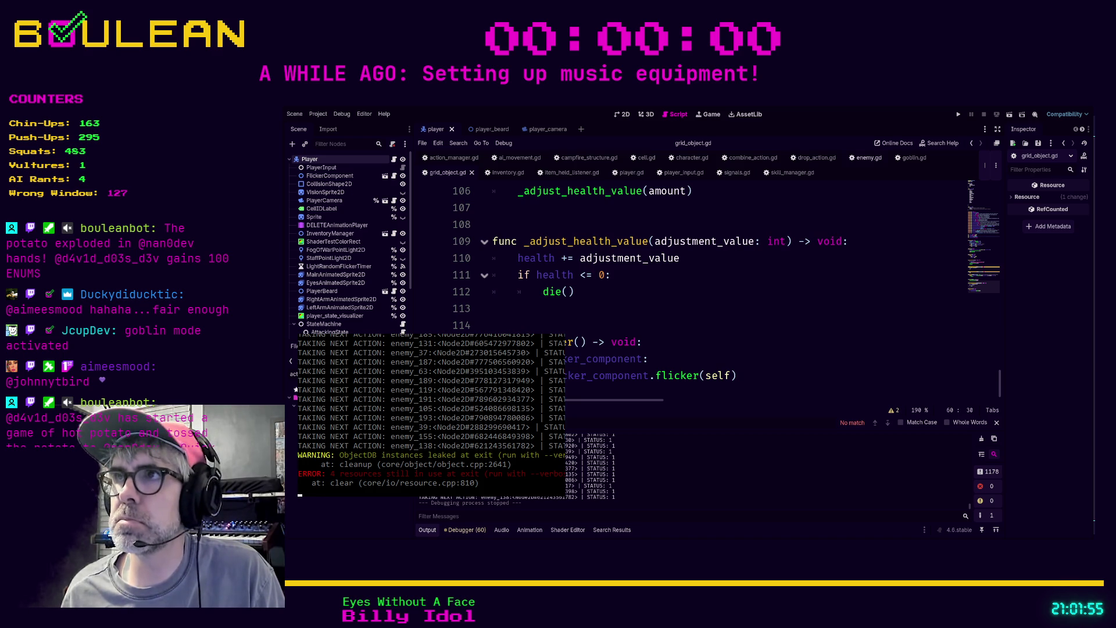
pyautogui.click(868, 157)
pyautogui.scroll(-3, 695, 276)
pyautogui.scroll(-2, 693, 275)
pyautogui.scroll(-5, 691, 275)
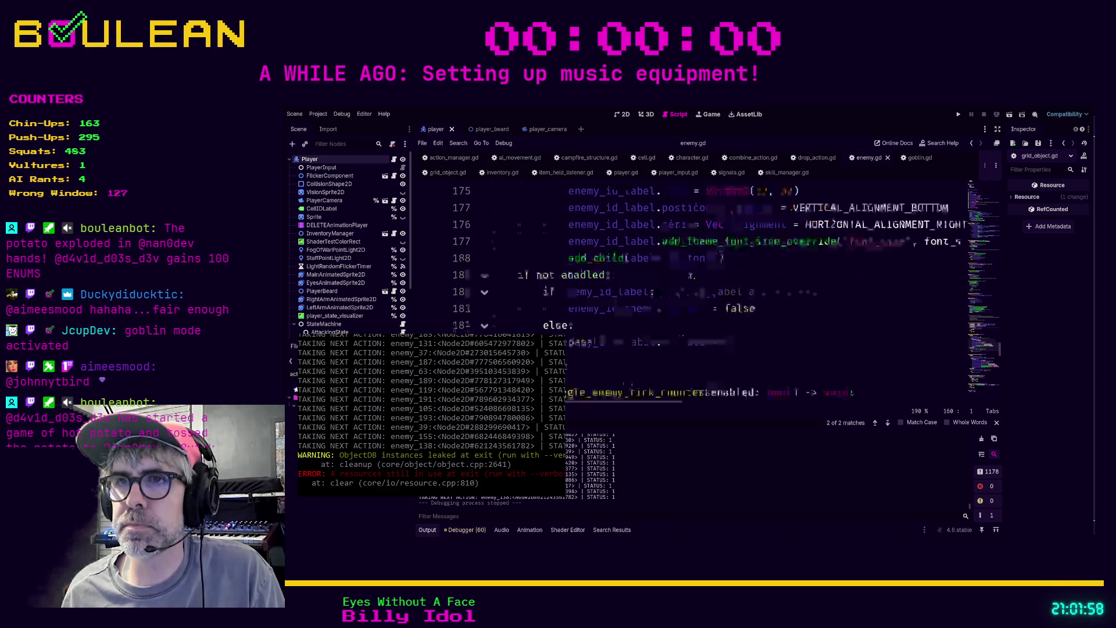
pyautogui.click(667, 279)
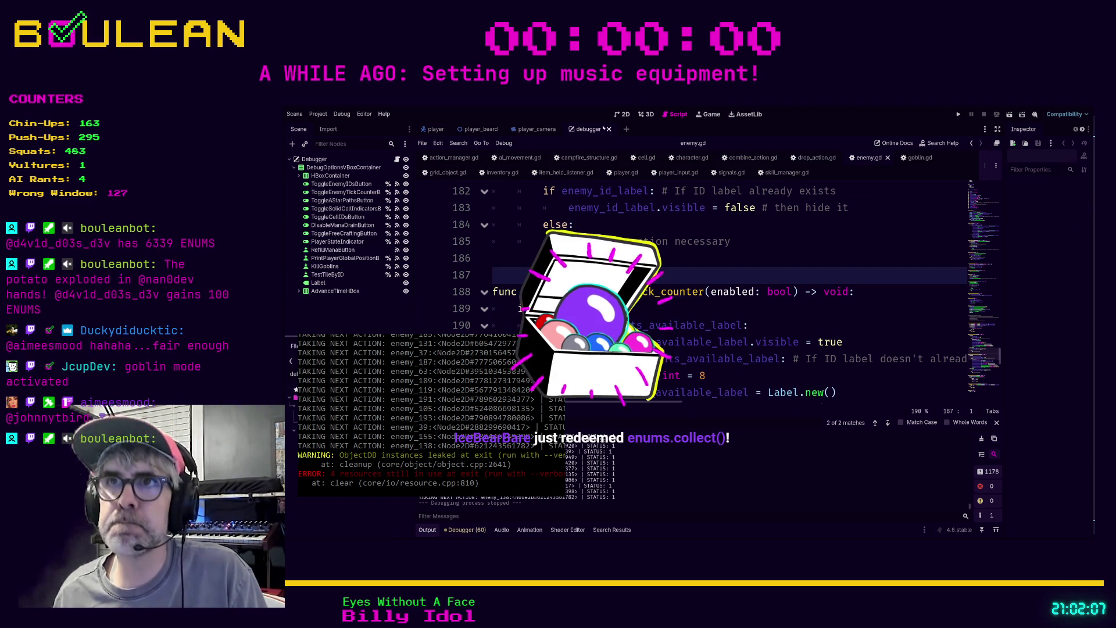
pyautogui.hotkey('ctrl', 'F1')
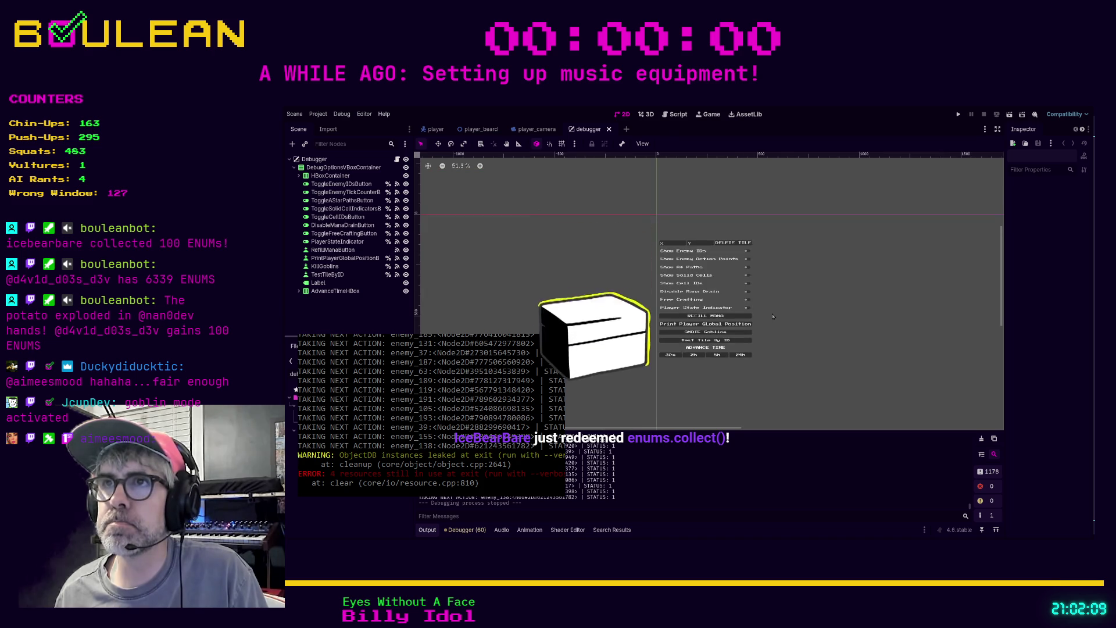
# Step: Select the DebugOptionsVBoxContainer node in the debugger scene
pyautogui.scroll(-1, 773, 316)
pyautogui.click(723, 293)
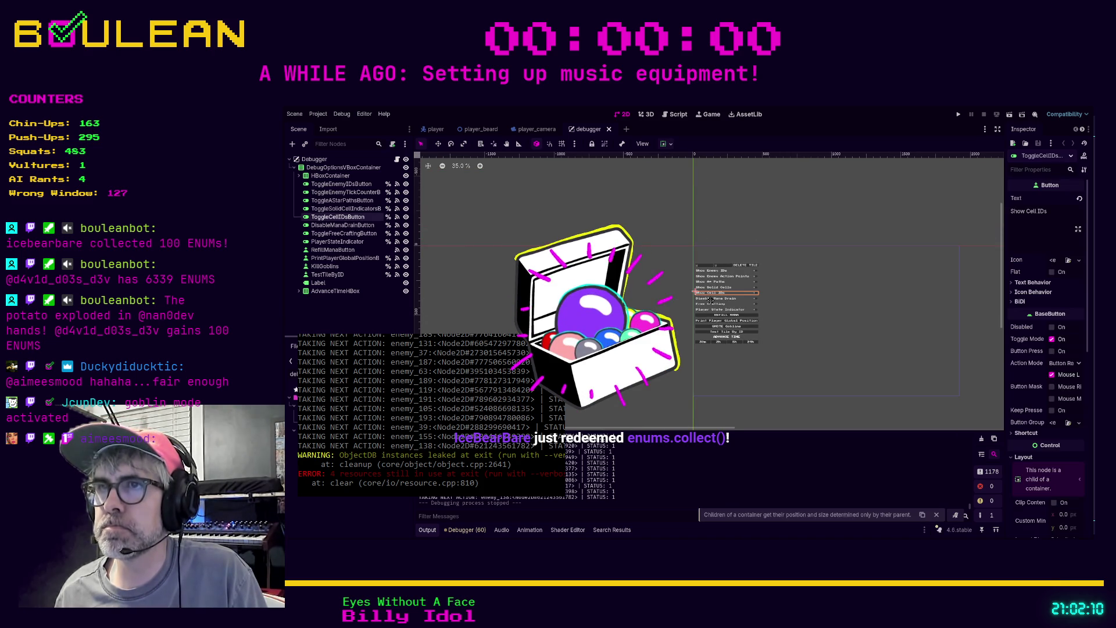
pyautogui.click(314, 159)
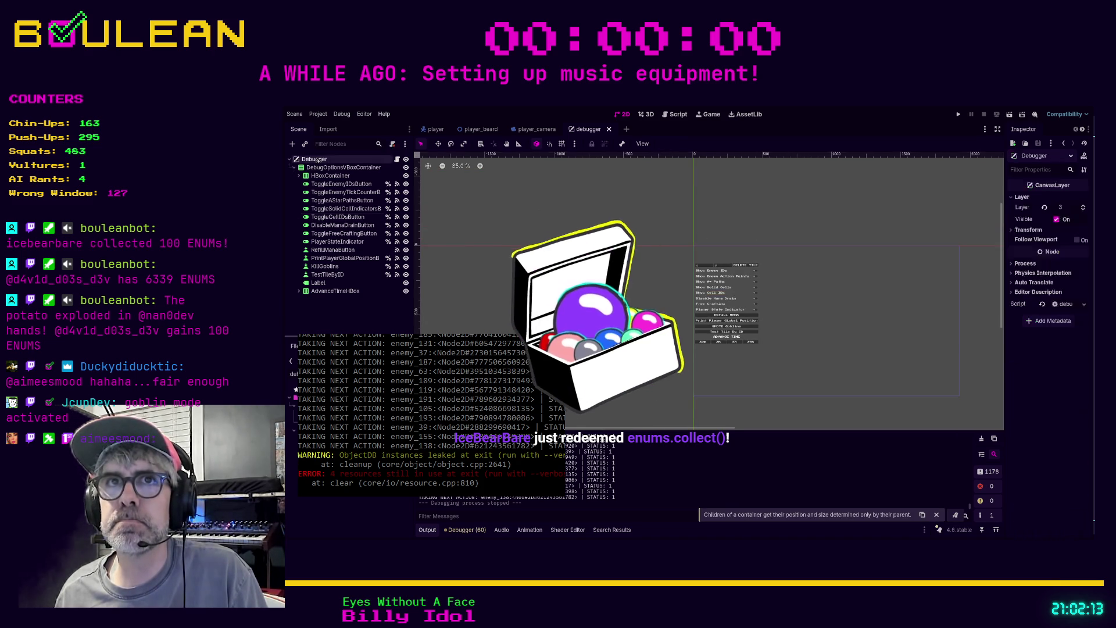
pyautogui.press('Escape')
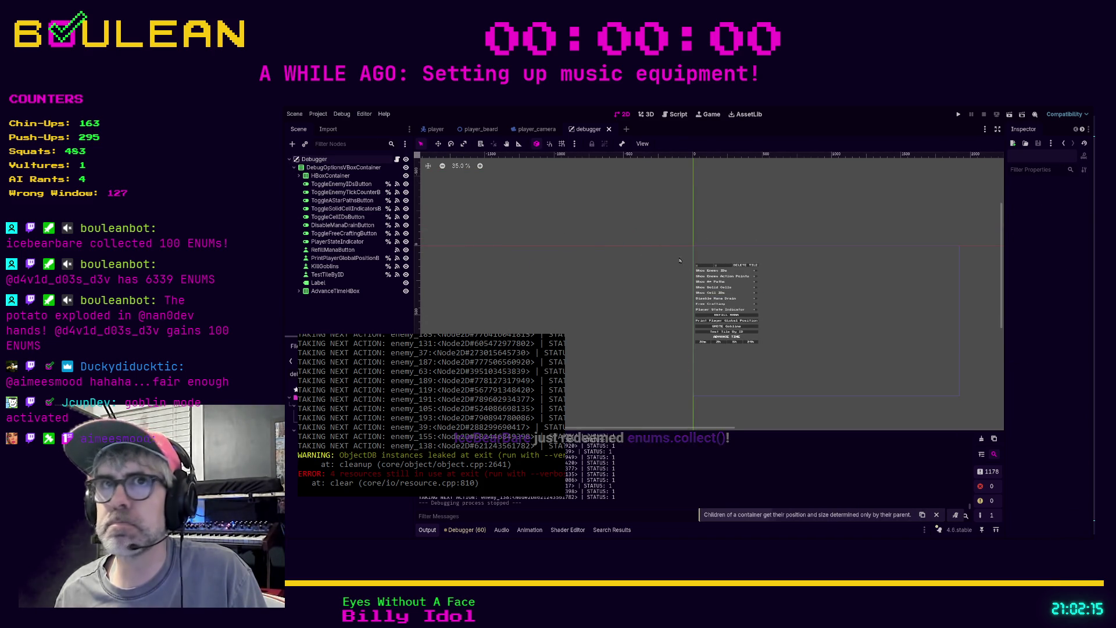
pyautogui.click(385, 167)
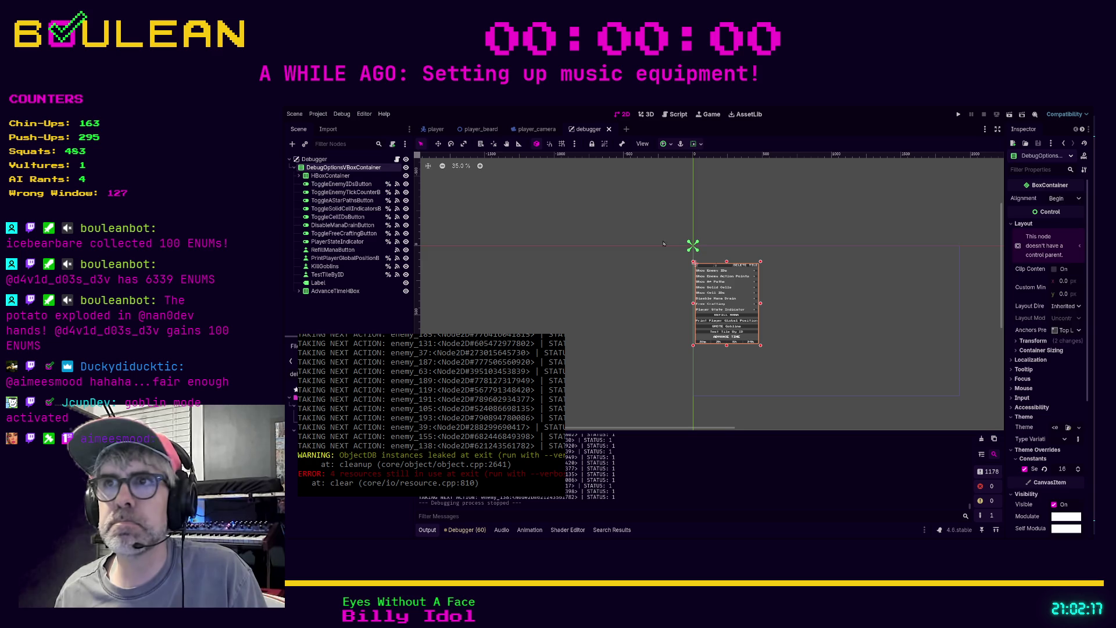
pyautogui.click(727, 284)
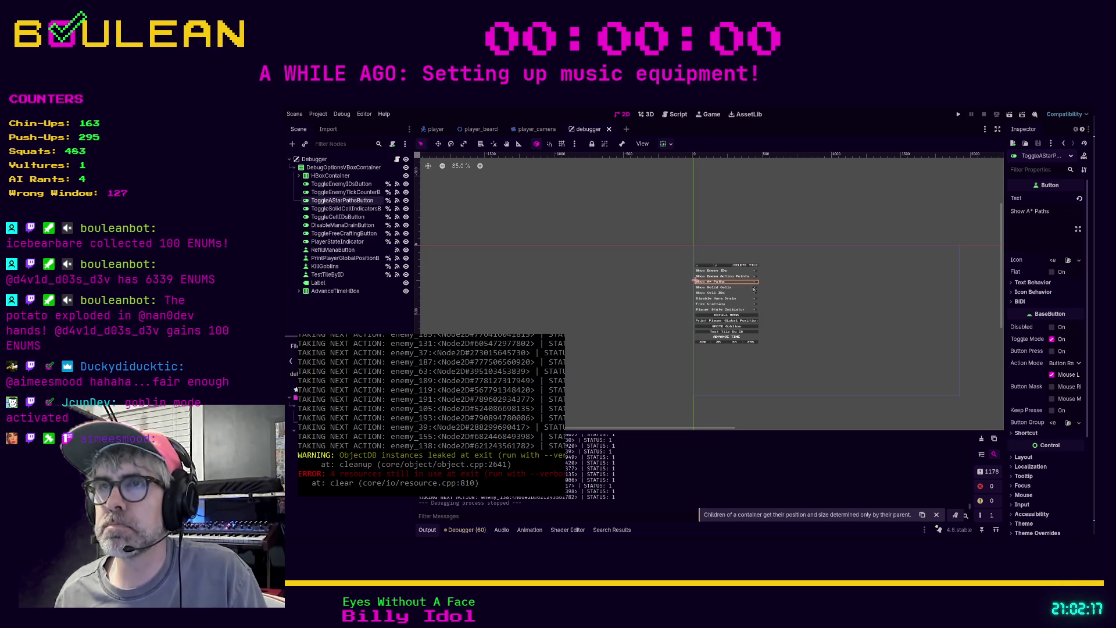
pyautogui.click(362, 175)
pyautogui.click(362, 169)
# Step: Drag the debug options panel further right with the Move tool, then save and run the game
pyautogui.click(441, 145)
pyautogui.moveTo(713, 298); pyautogui.dragTo(908, 344)
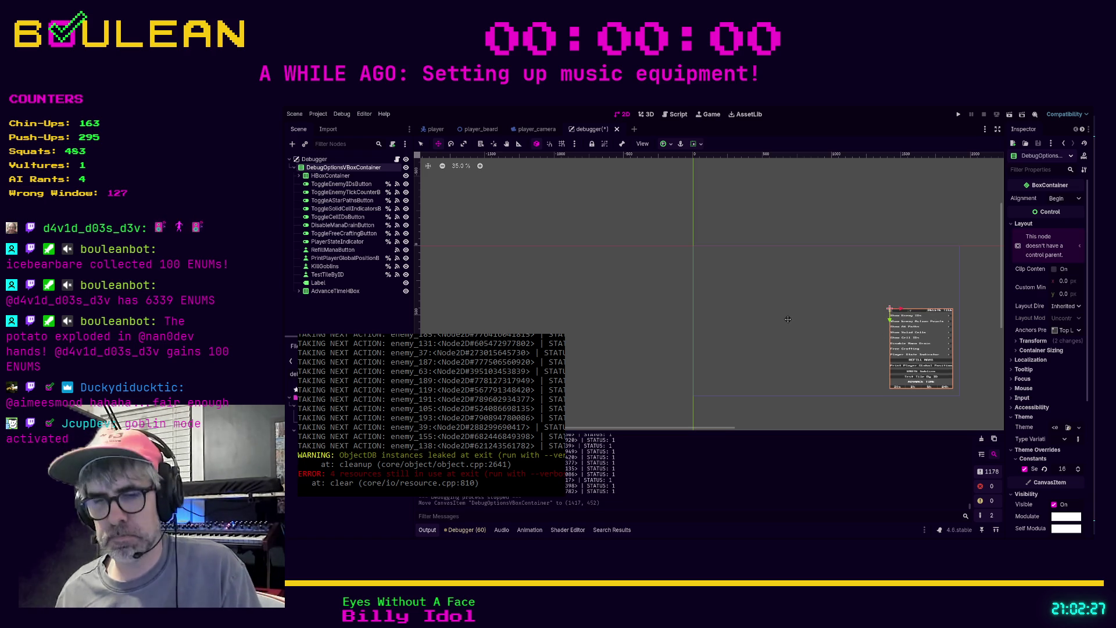
pyautogui.press('F5')
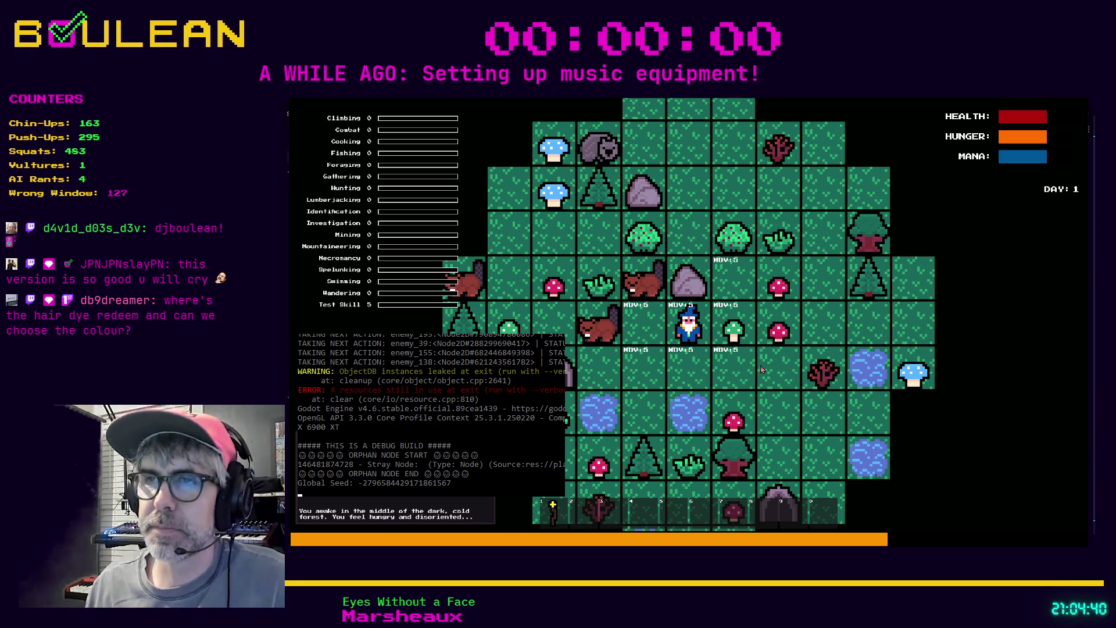
# Step: Walk the wizard around the night forest and attack the neighbouring beaver twice
pyautogui.press('Down')
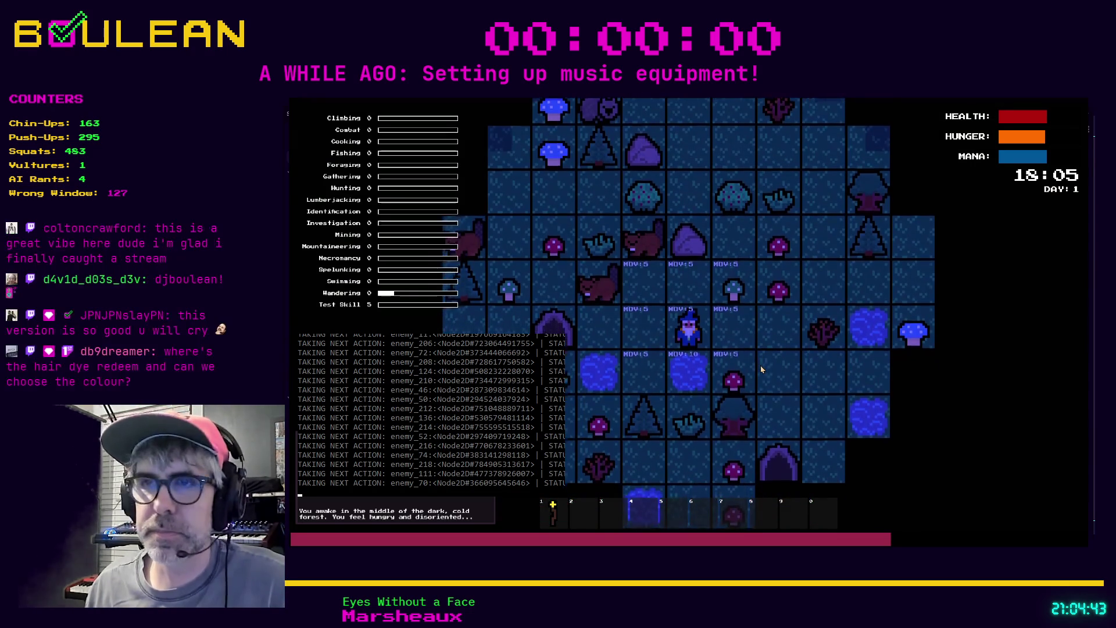
pyautogui.press('Left')
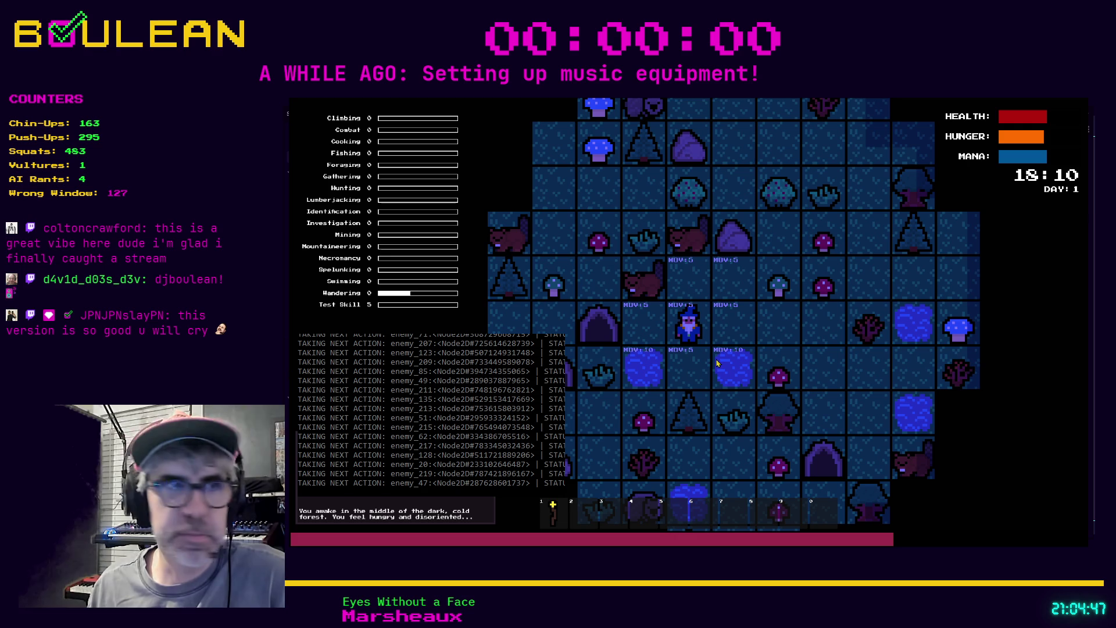
pyautogui.press('Left')
pyautogui.press('Up')
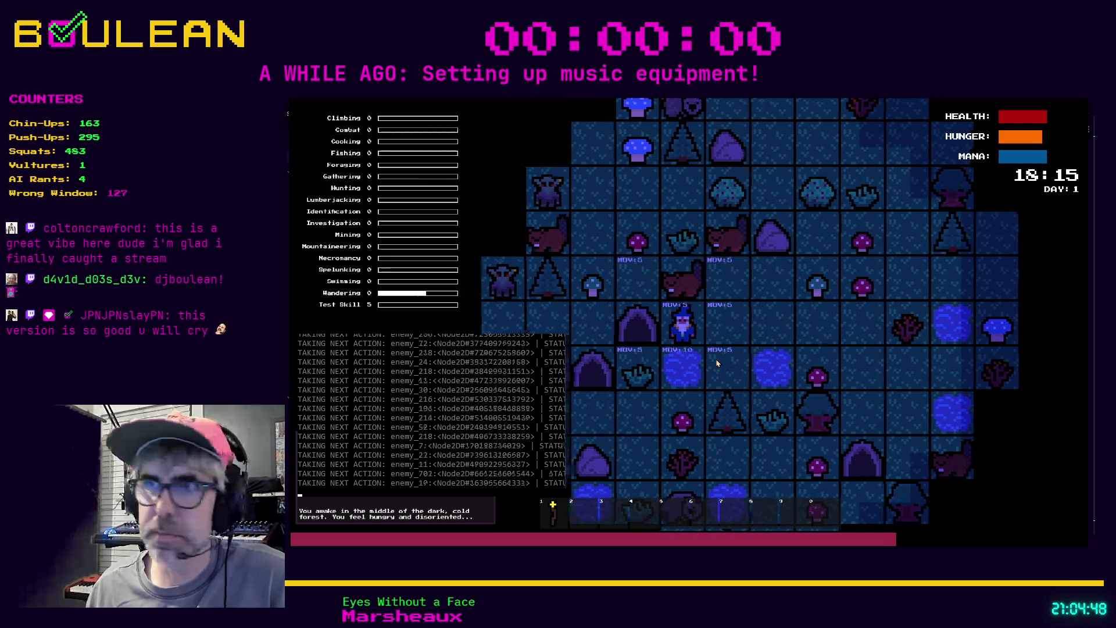
pyautogui.press('Right')
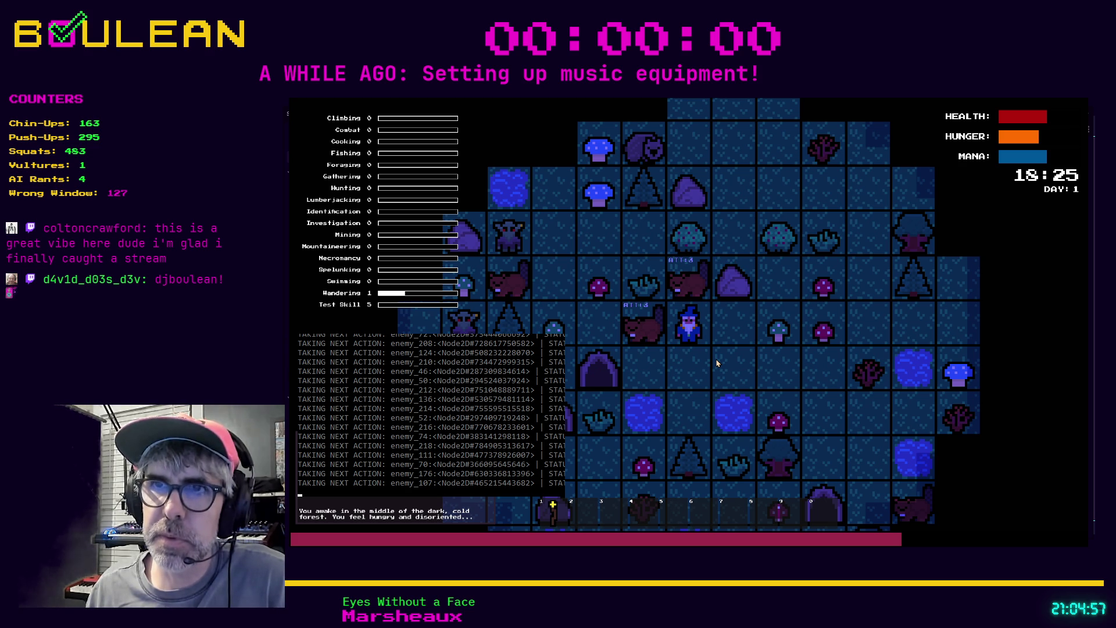
pyautogui.press('Left')
pyautogui.press('Left')
pyautogui.press('Left')
pyautogui.press('Left')
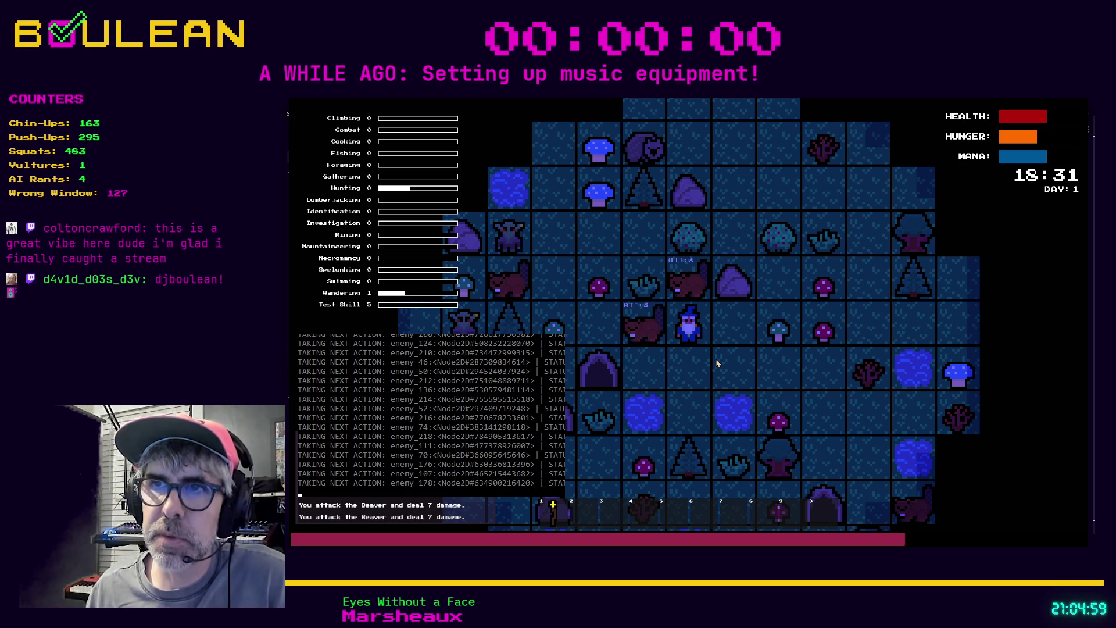
# Step: Walk the wizard left and down, attack the goblin above it, then stop the game
pyautogui.press('Left')
pyautogui.press('Left')
pyautogui.press('Left')
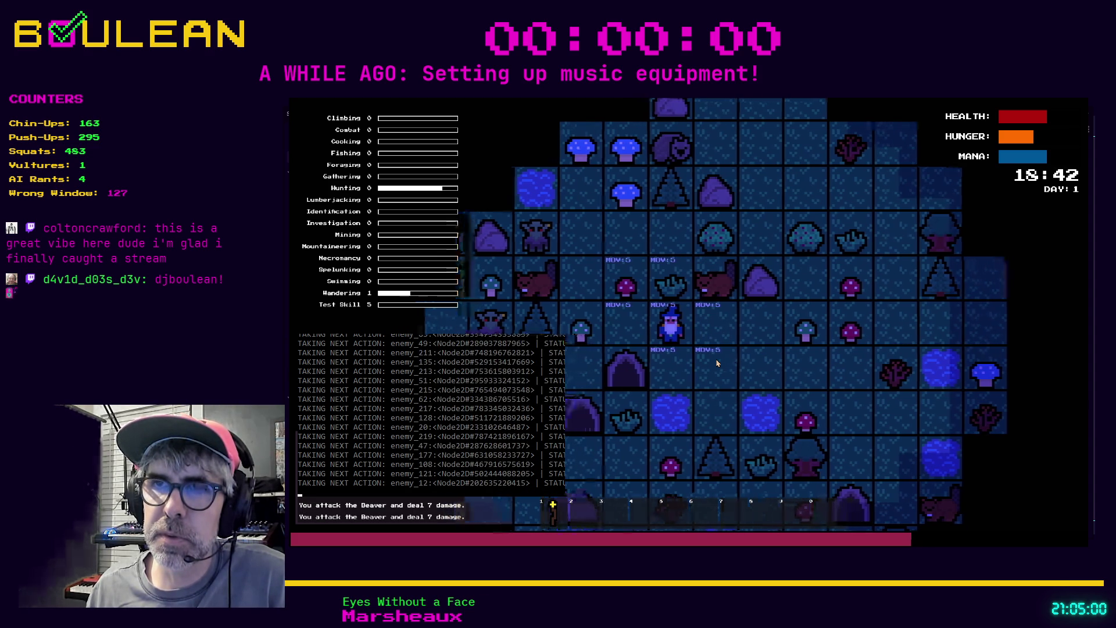
pyautogui.press('Left')
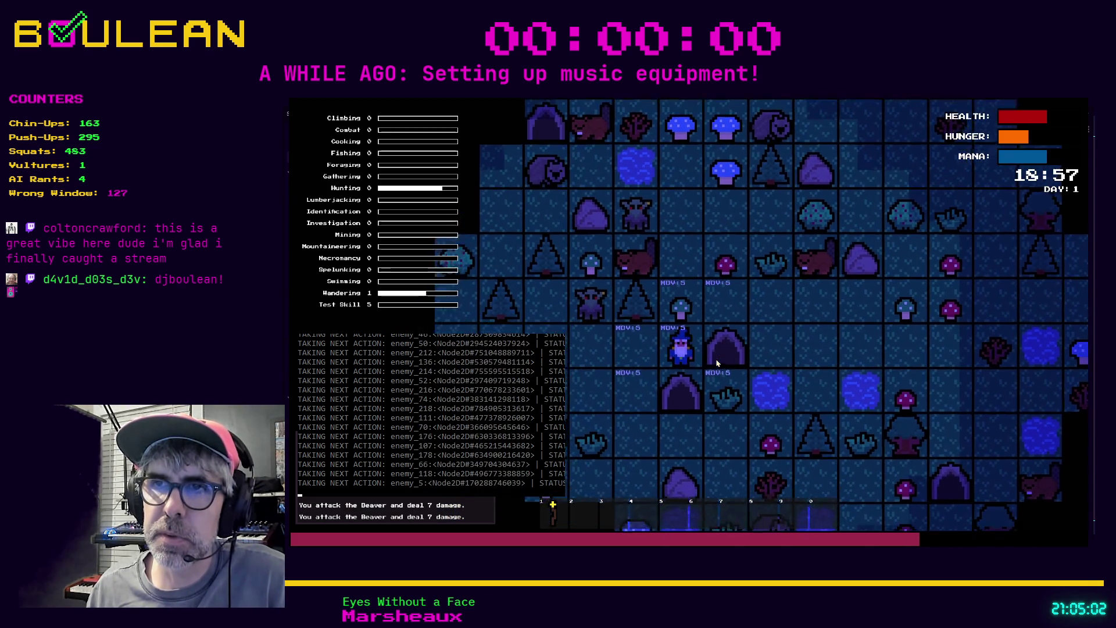
pyautogui.press('Down')
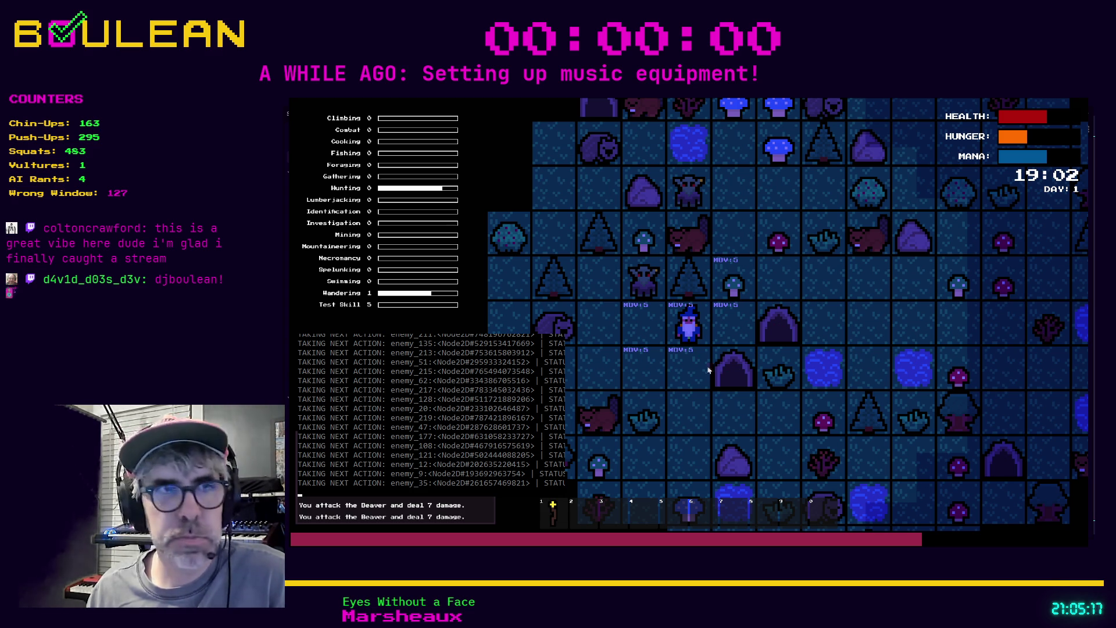
pyautogui.press('Left')
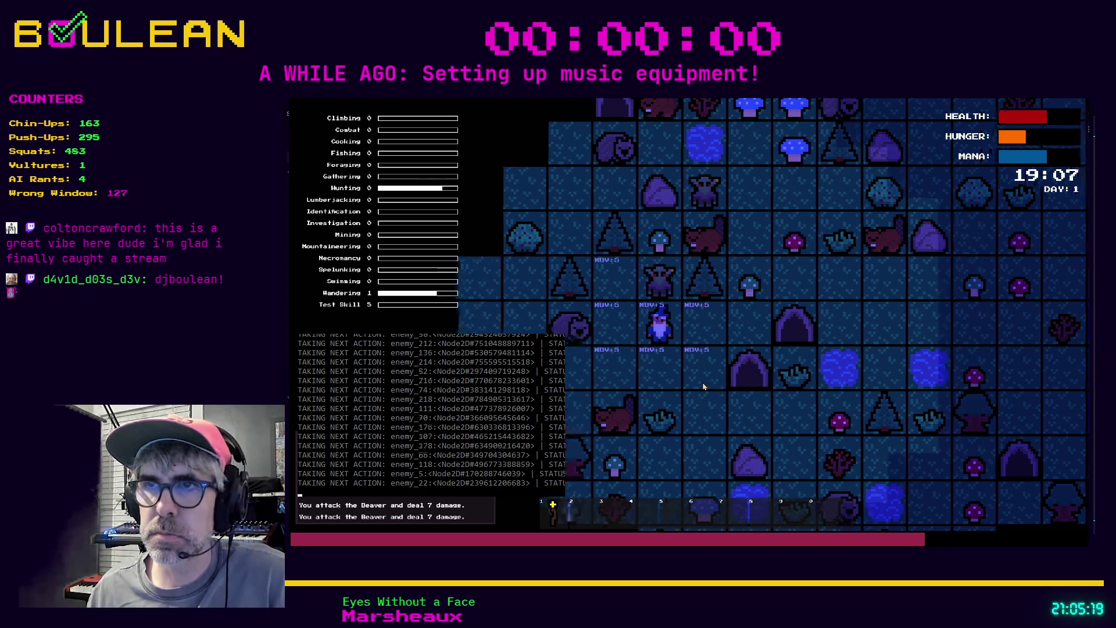
pyautogui.press('Up')
pyautogui.press('Up')
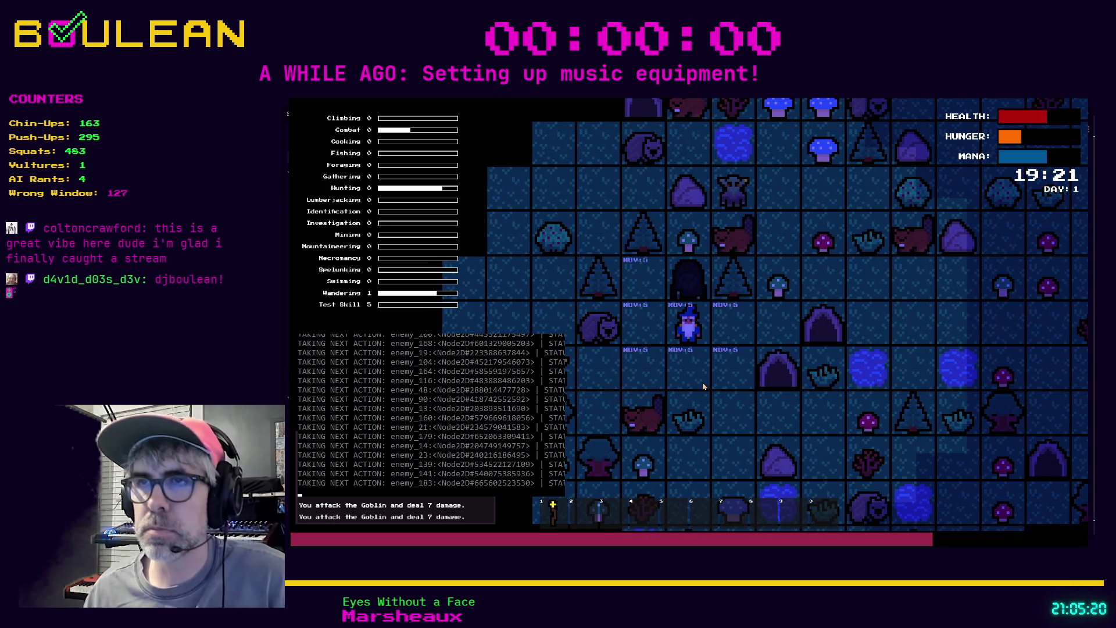
pyautogui.press('Escape')
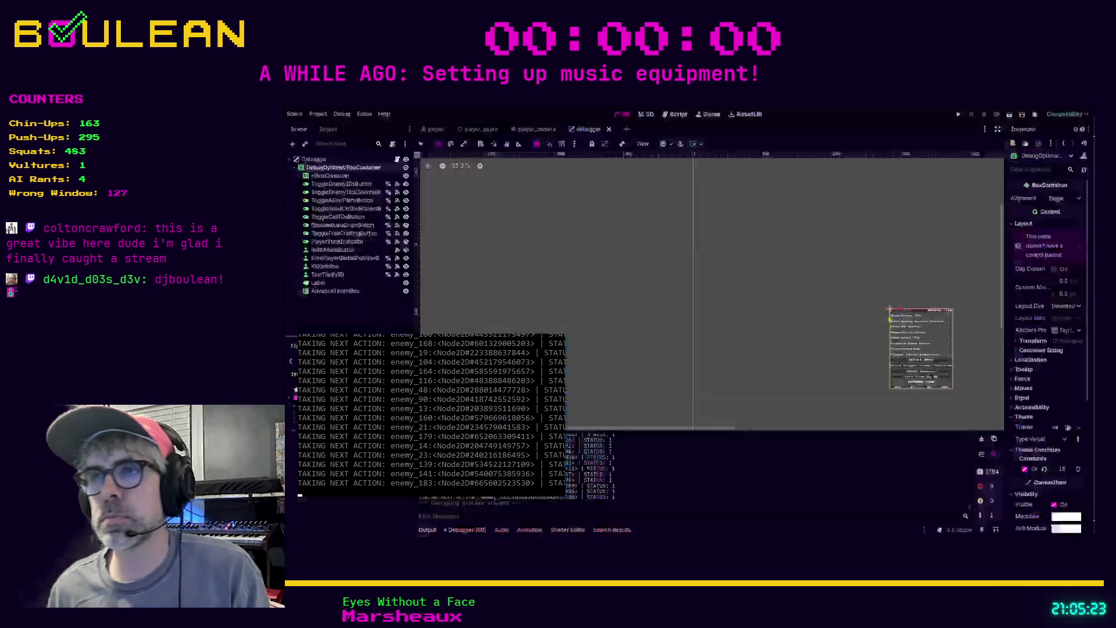
# Step: Open enemy.gd, scroll to _on_toggle_a_star_paths, and filter the FileSystem for 'goblin'
pyautogui.click(675, 115)
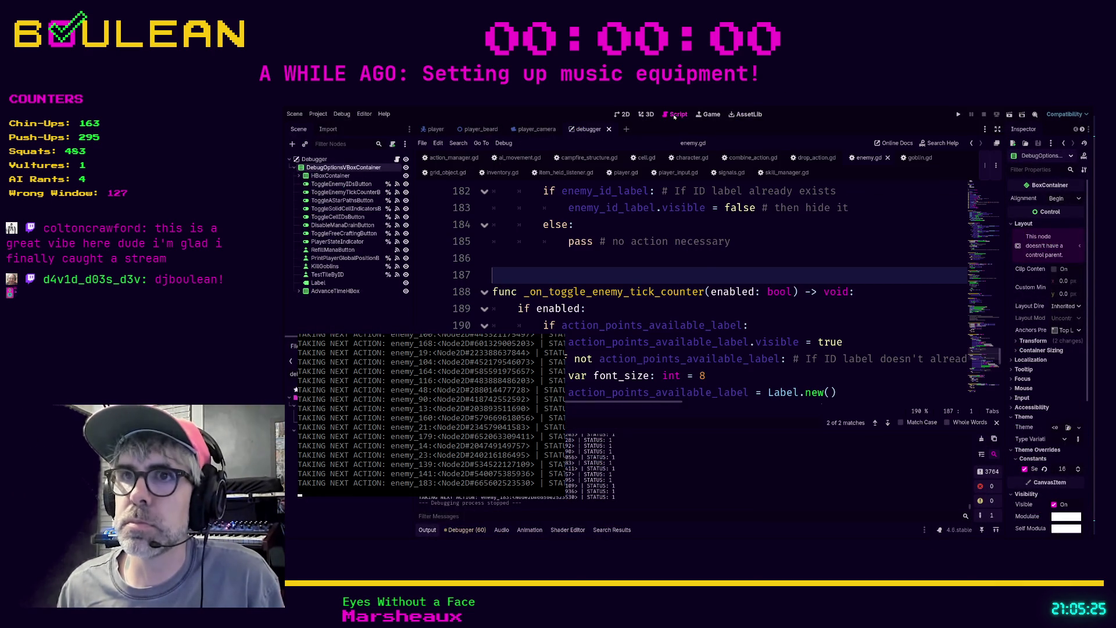
pyautogui.scroll(-1, 604, 268)
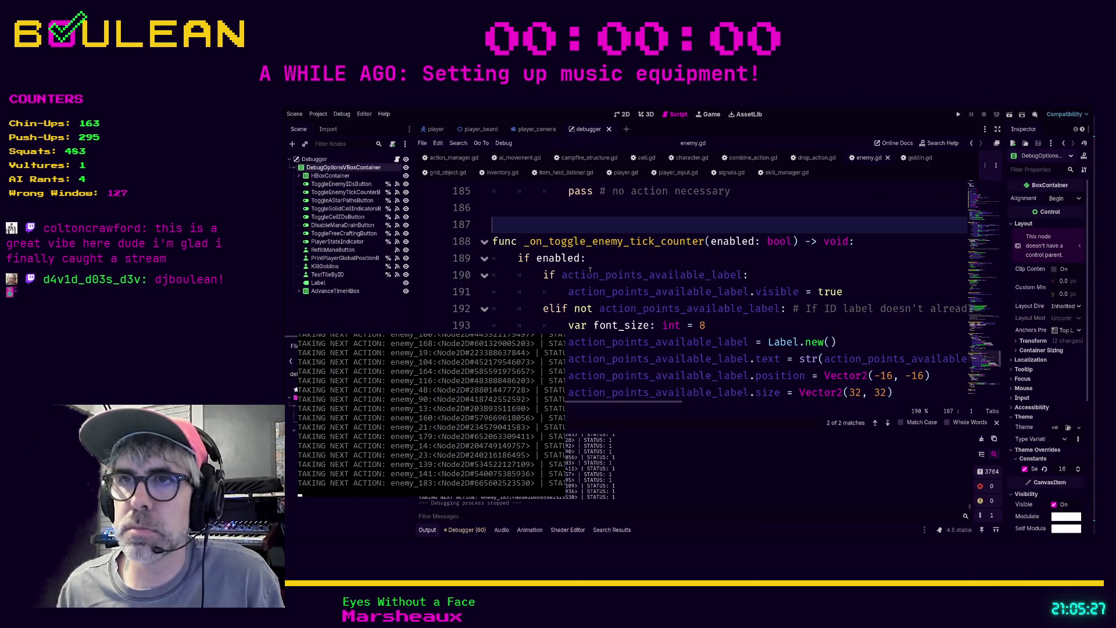
pyautogui.scroll(-1, 598, 268)
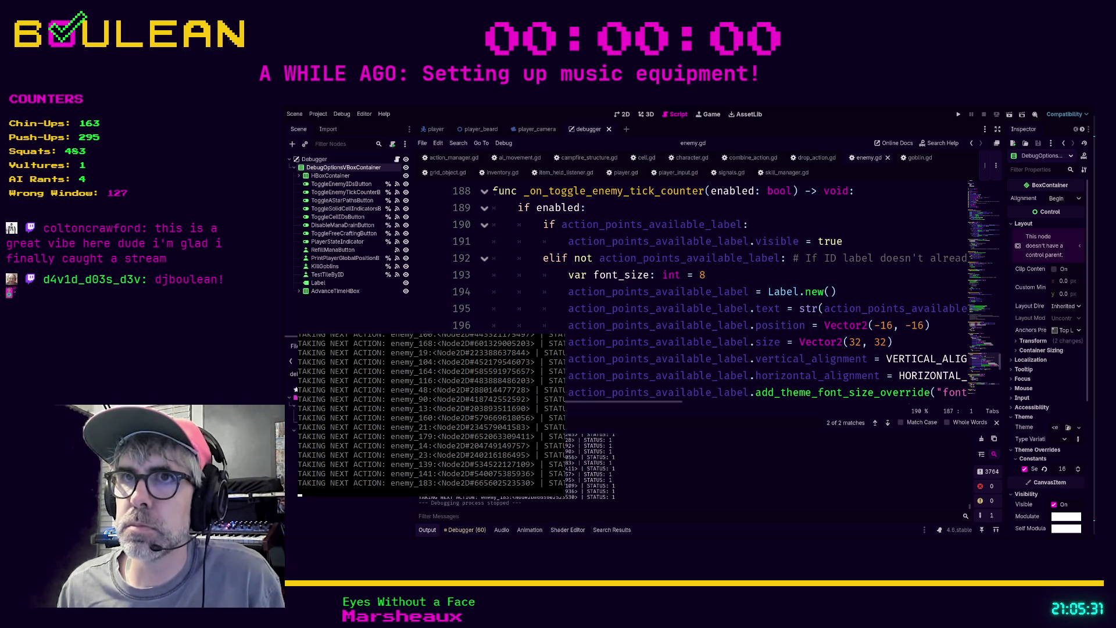
pyautogui.scroll(-4, 568, 216)
pyautogui.scroll(2, 645, 251)
pyautogui.scroll(-1, 644, 251)
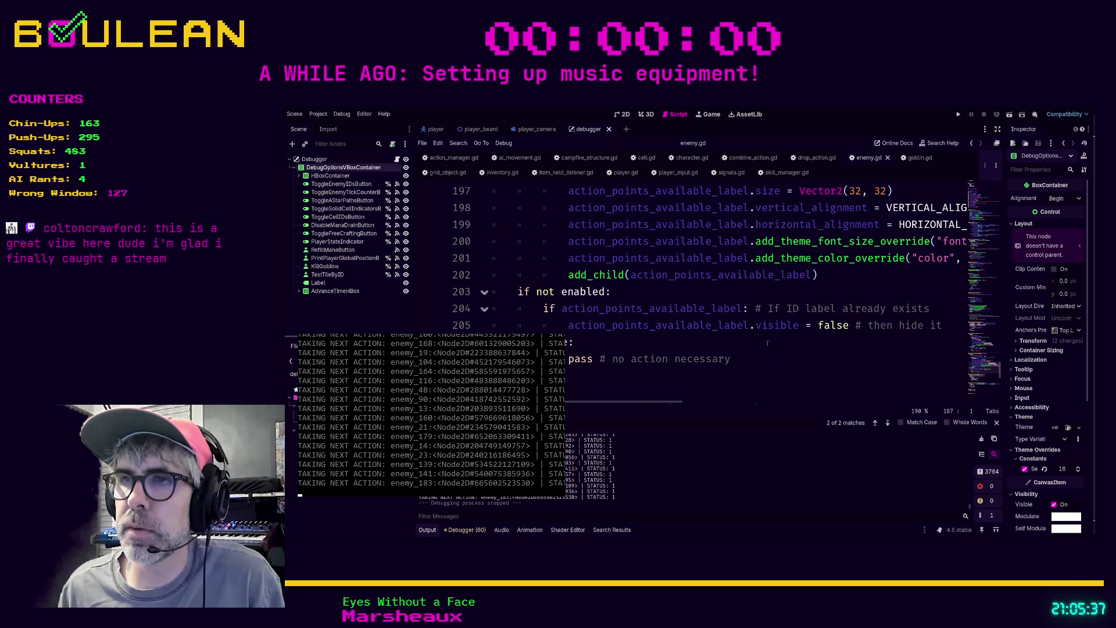
pyautogui.scroll(-3, 755, 341)
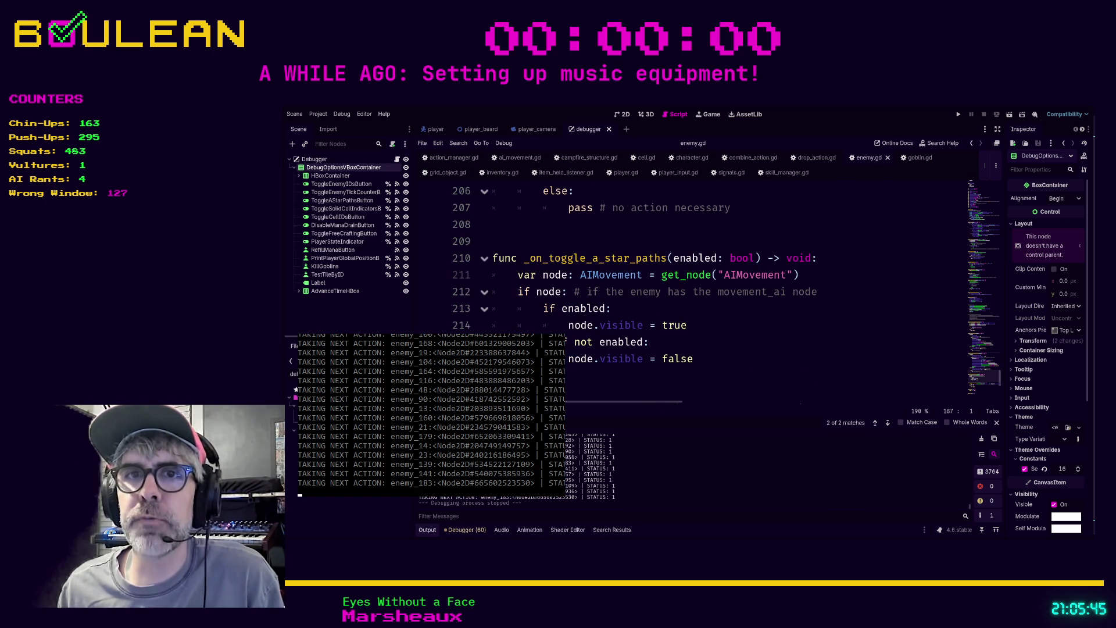
pyautogui.write('goblin')
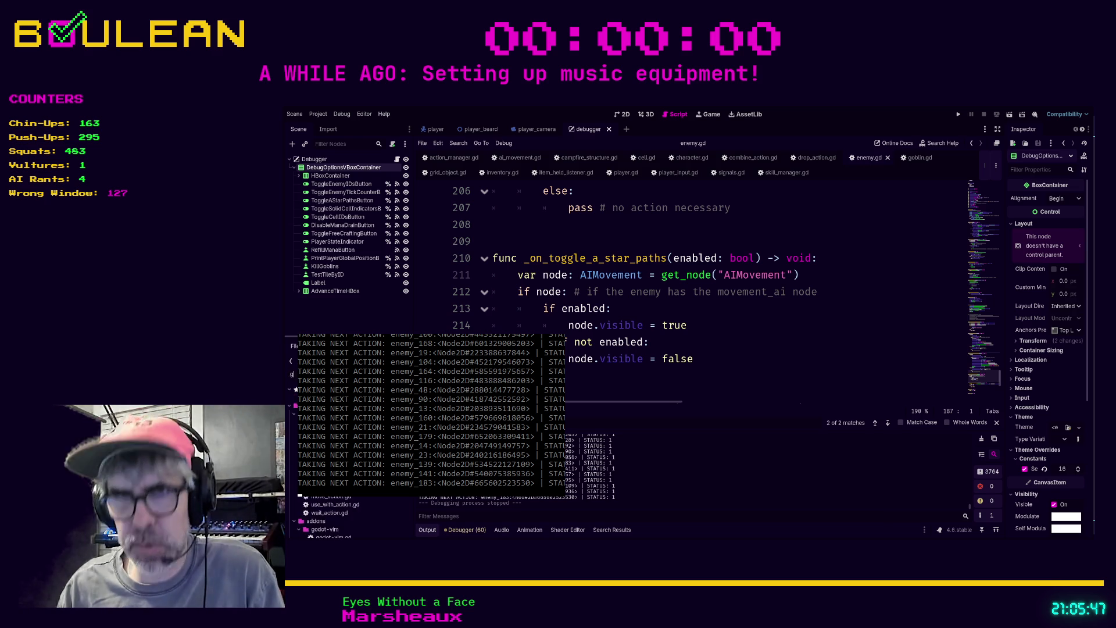
# Step: Open goblin.tscn, select the Goblin root node, briefly filter its properties for 'aimo', then clear the filter
pyautogui.doubleClick(335, 504)
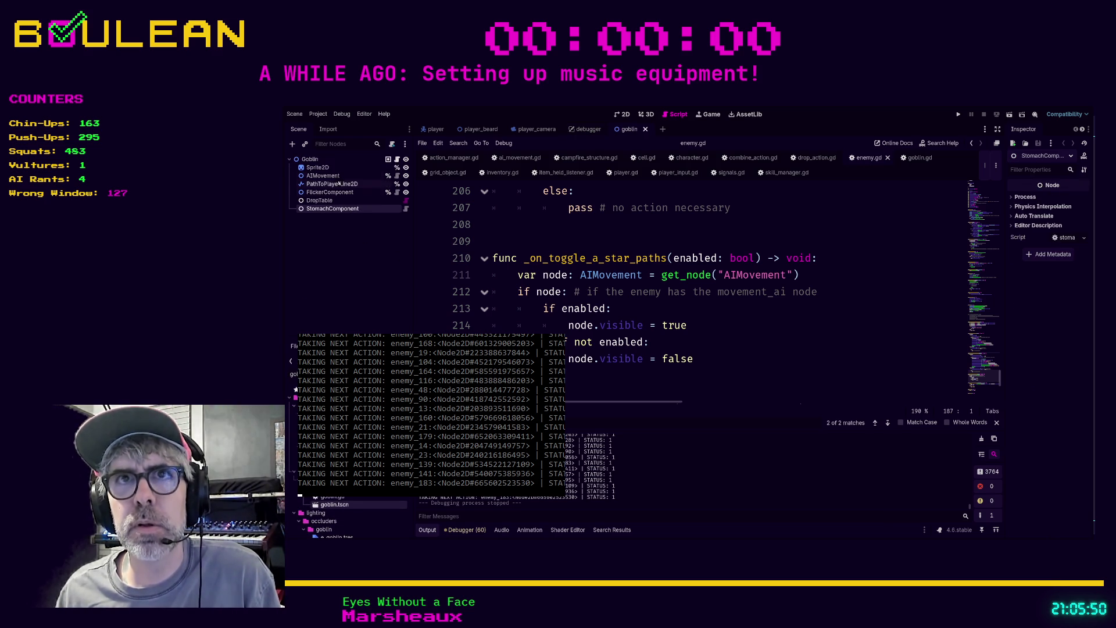
pyautogui.click(326, 159)
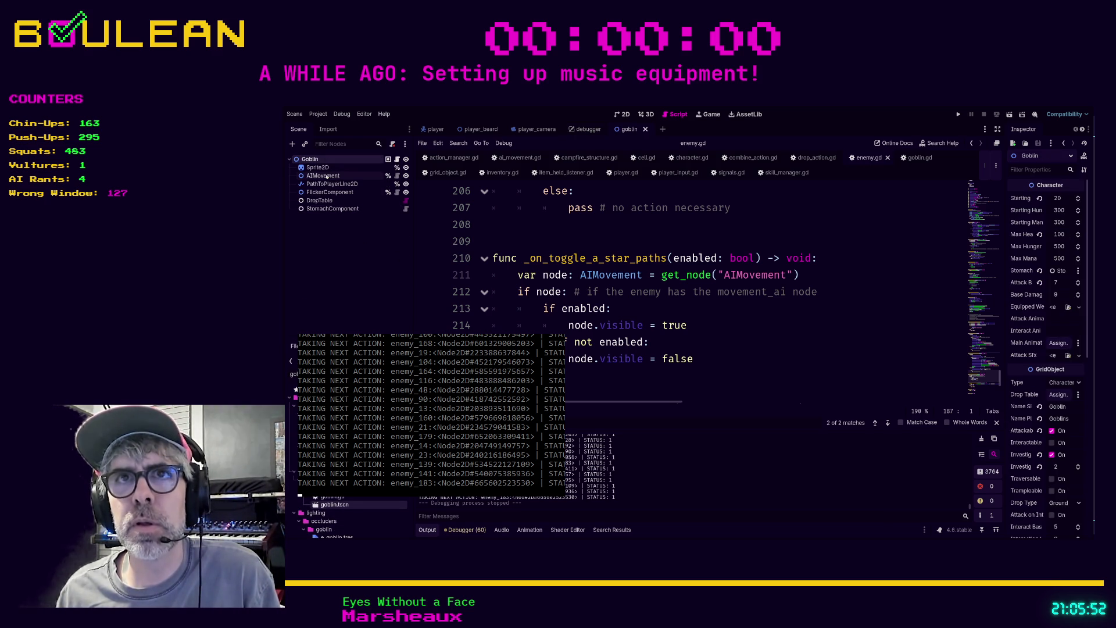
pyautogui.click(1038, 170)
pyautogui.write('aimo')
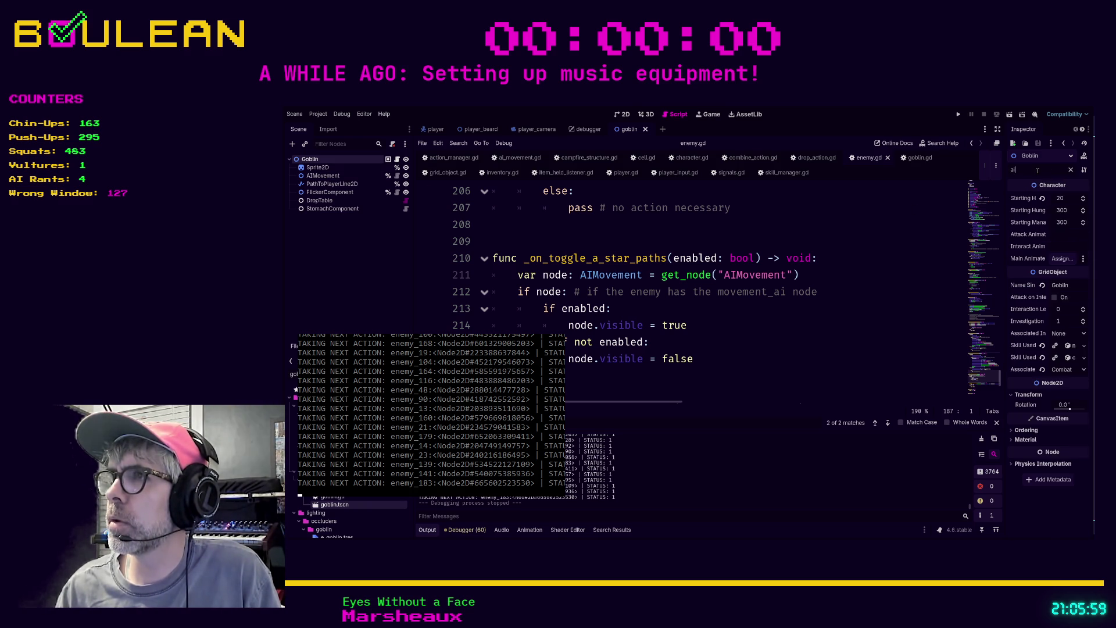
pyautogui.write('mo')
pyautogui.press('BackSpace')
pyautogui.press('BackSpace')
pyautogui.press('BackSpace')
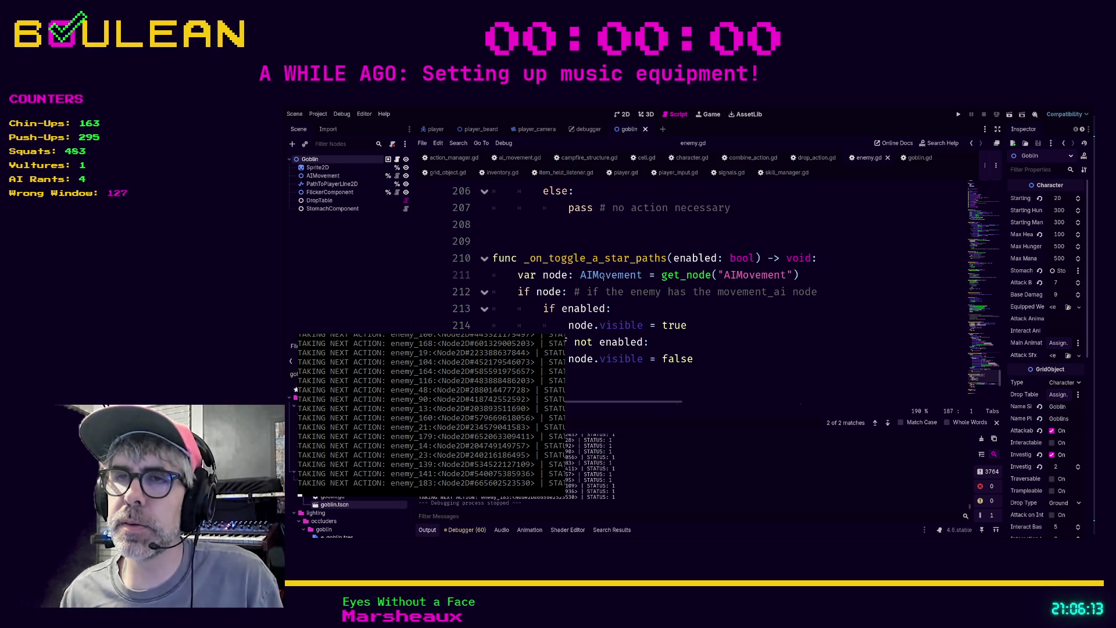
pyautogui.moveTo(525, 275)
pyautogui.mouseDown()
pyautogui.moveTo(668, 292)
pyautogui.moveTo(799, 275)
pyautogui.mouseUp()
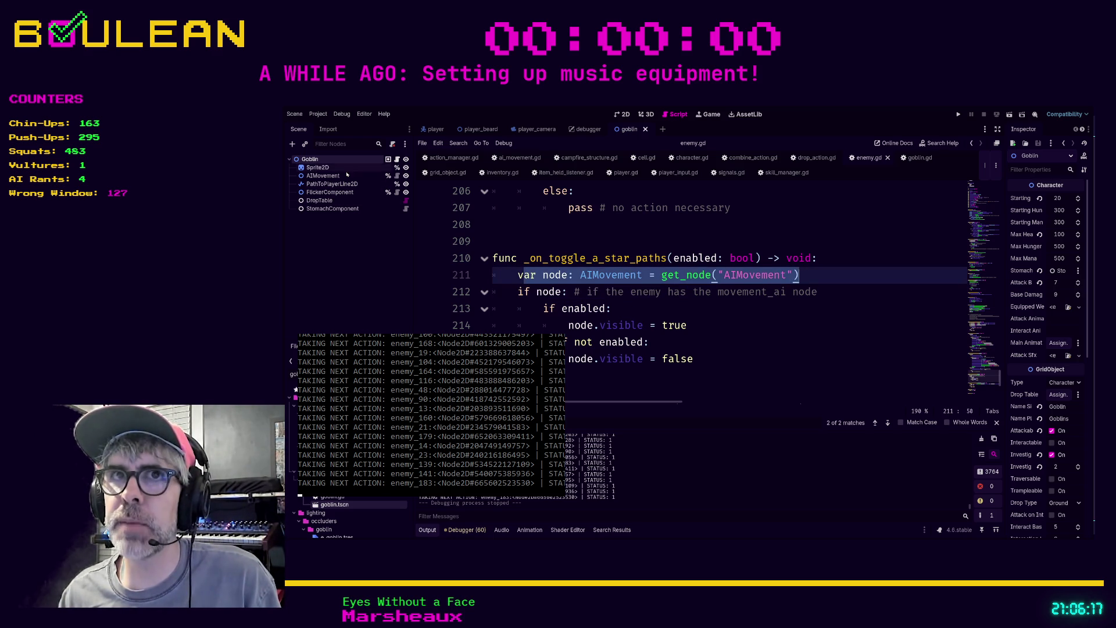
pyautogui.click(398, 159)
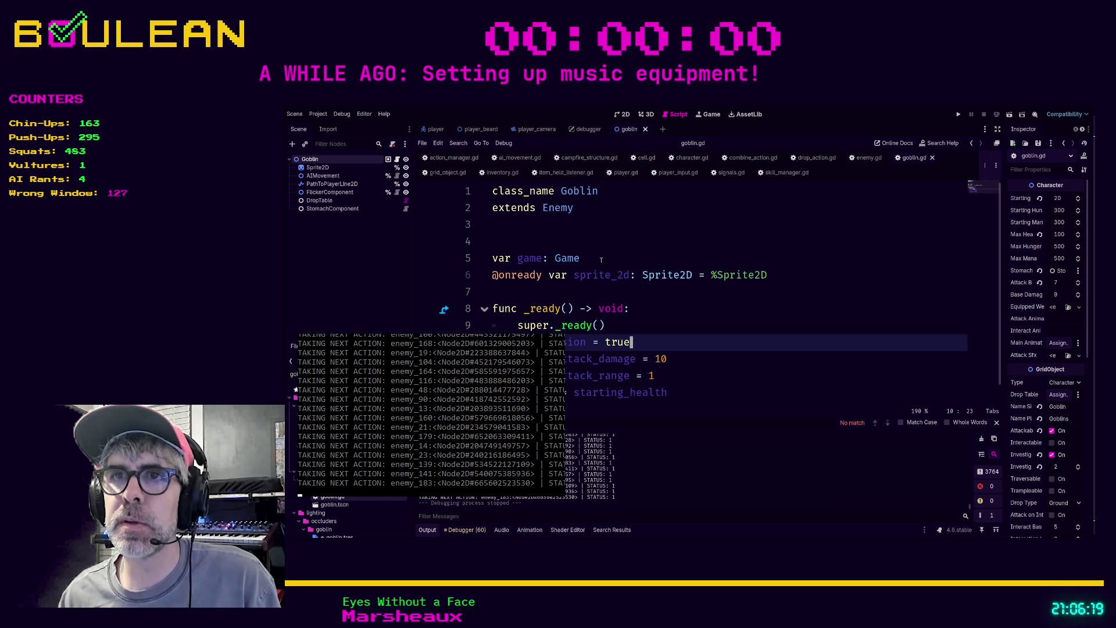
pyautogui.click(567, 246)
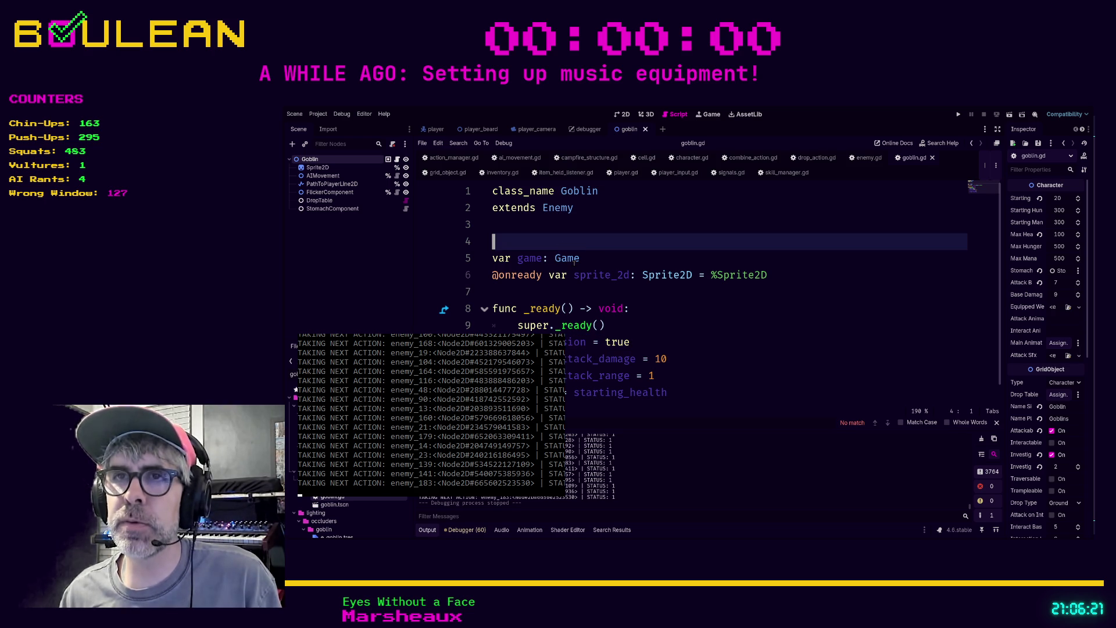
pyautogui.write('@export')
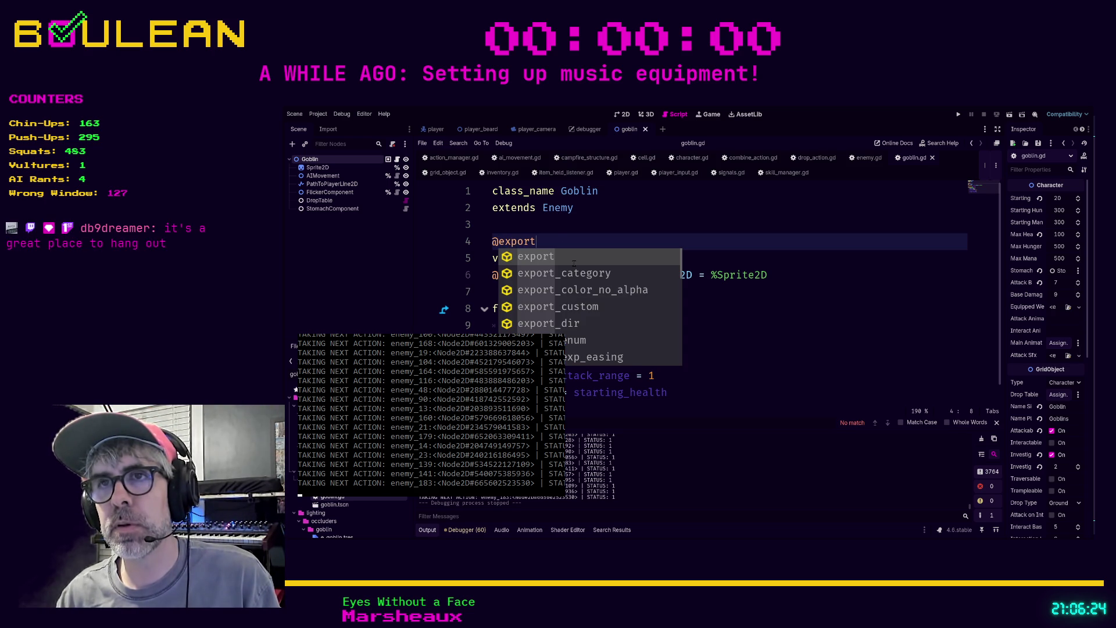
pyautogui.write(' var ai_')
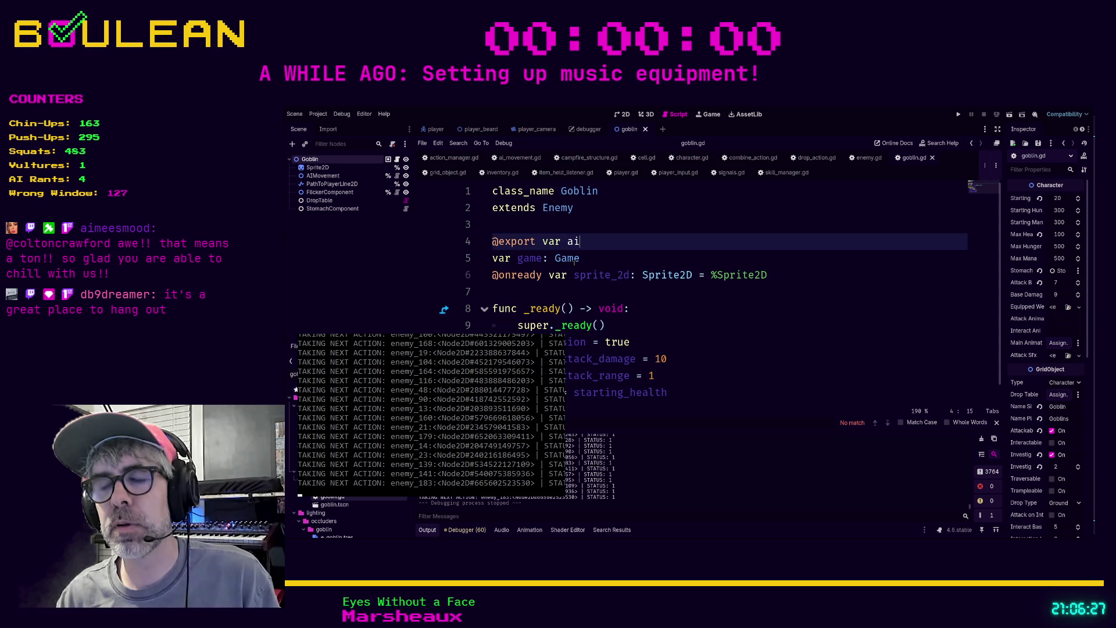
pyautogui.write('movement_node: ')
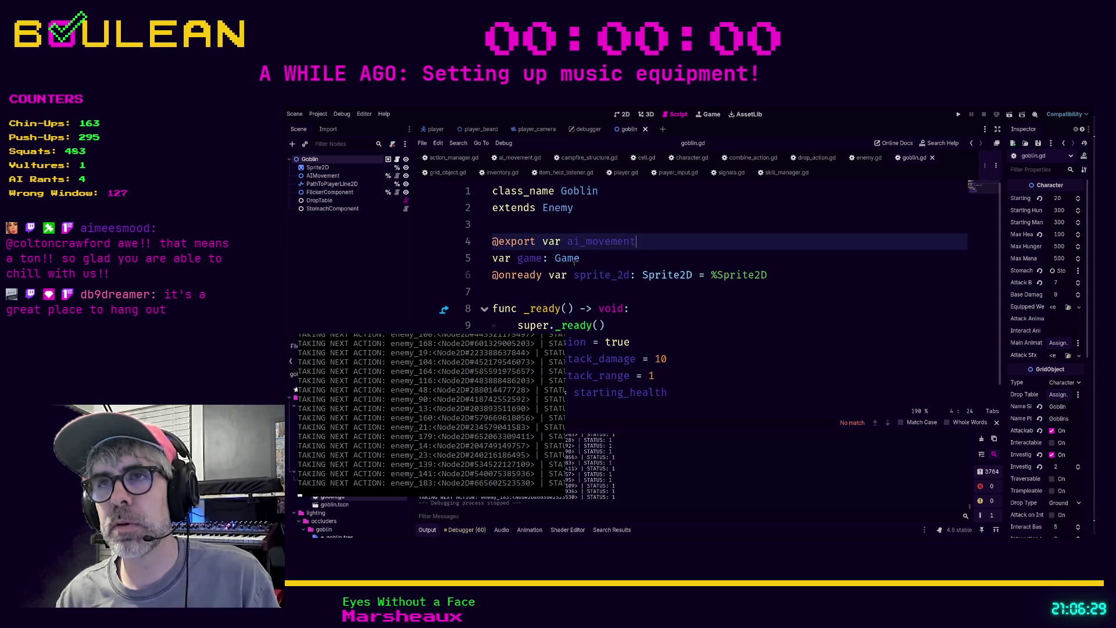
pyautogui.write('AI')
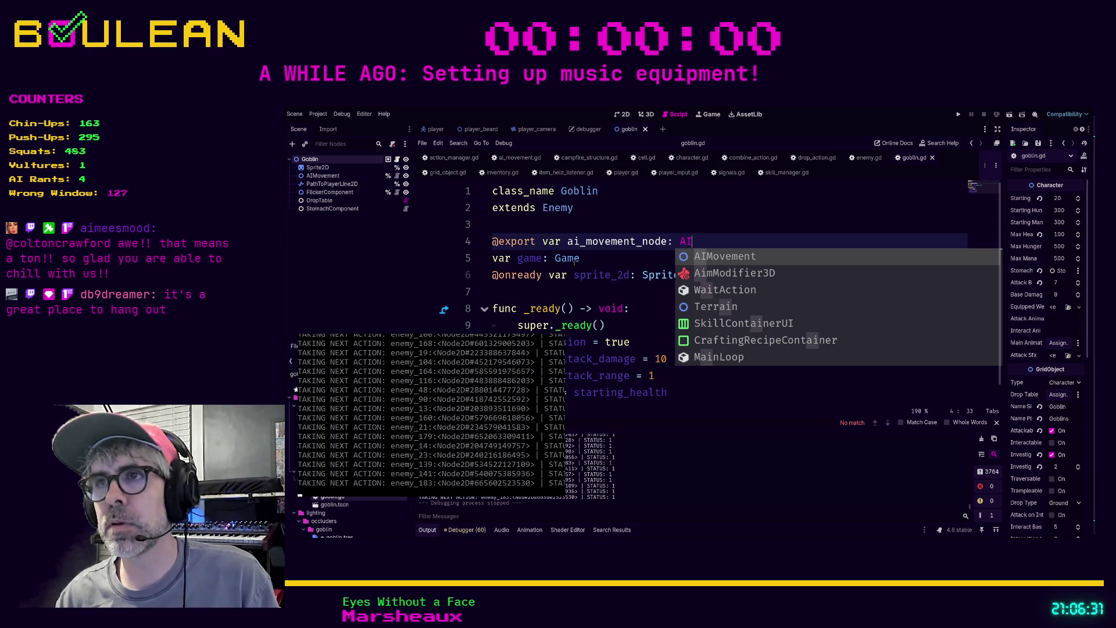
pyautogui.press('Return')
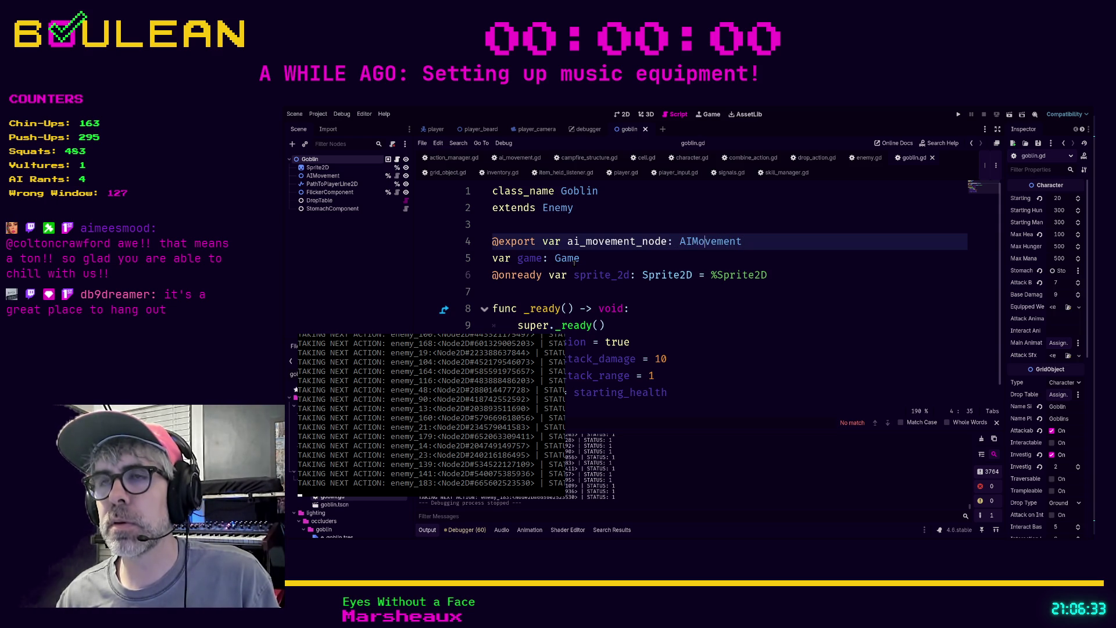
pyautogui.hotkey('ctrl', 'Left')
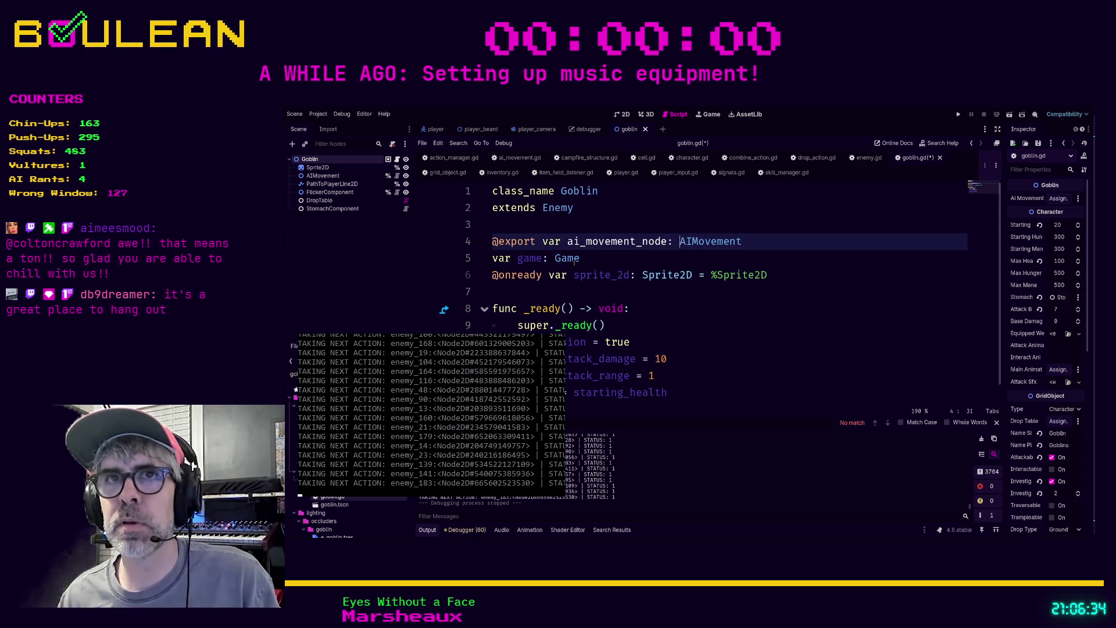
pyautogui.doubleClick(639, 245)
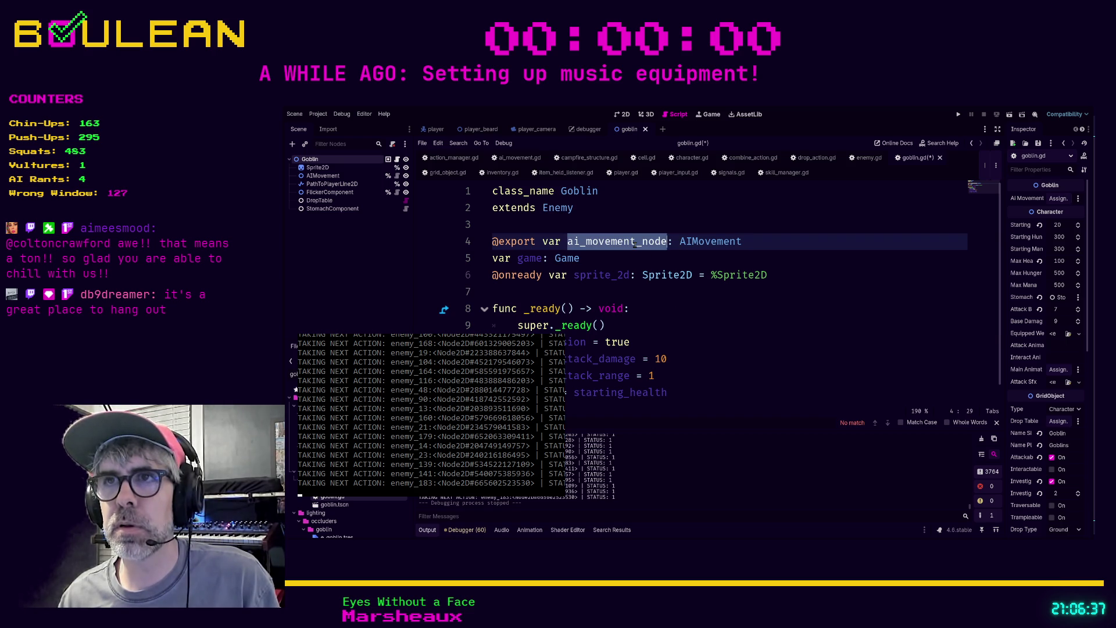
pyautogui.hotkey('ctrl', 'f')
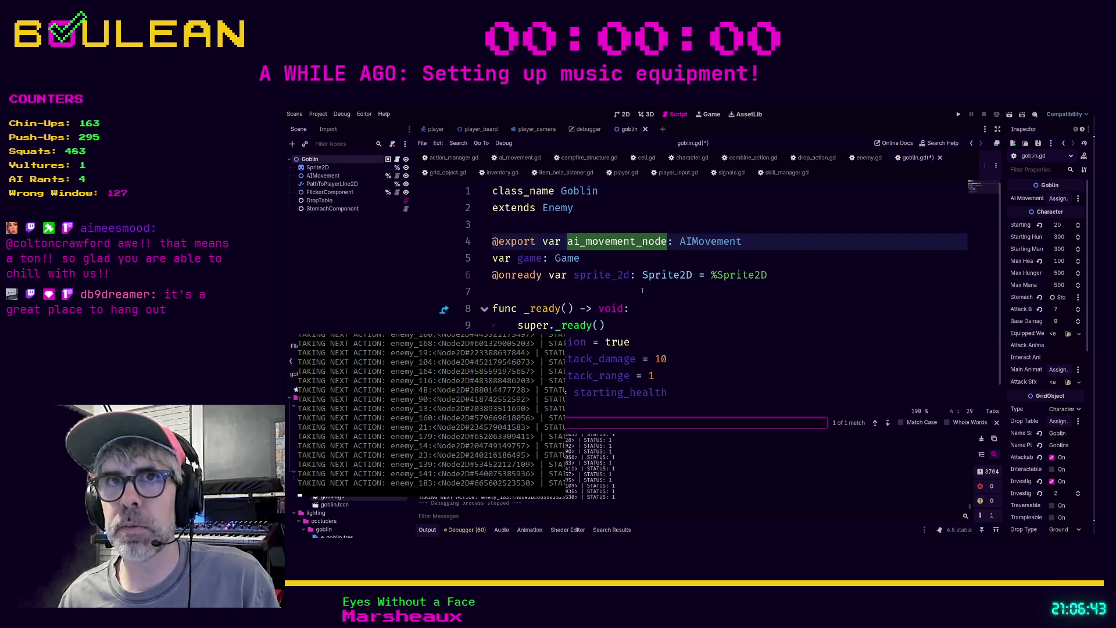
pyautogui.click(674, 262)
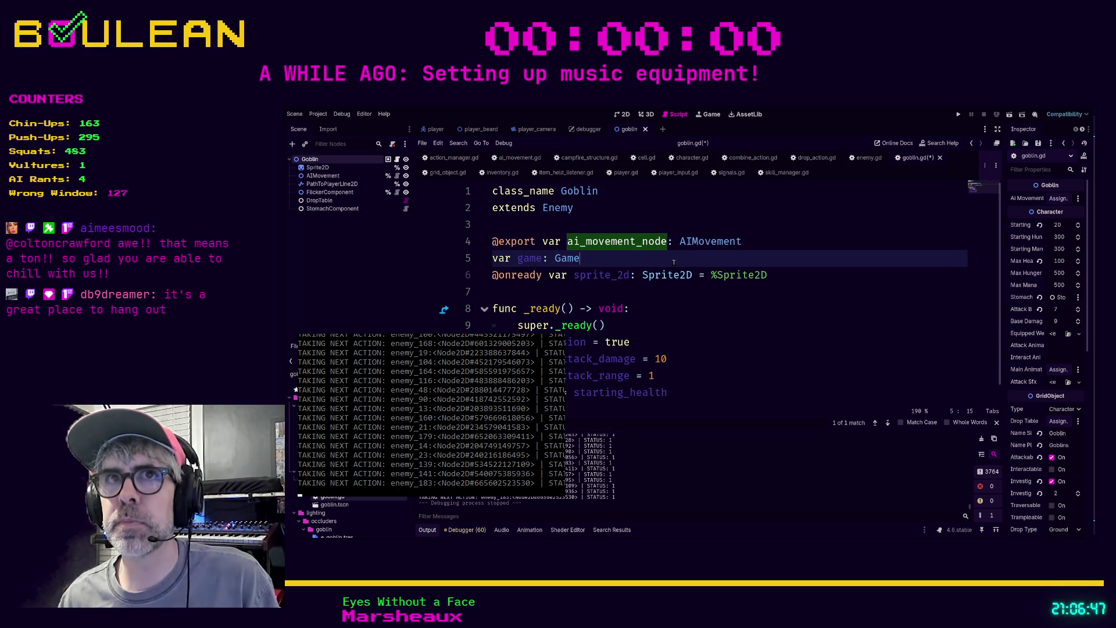
pyautogui.hotkey('ctrl', 's')
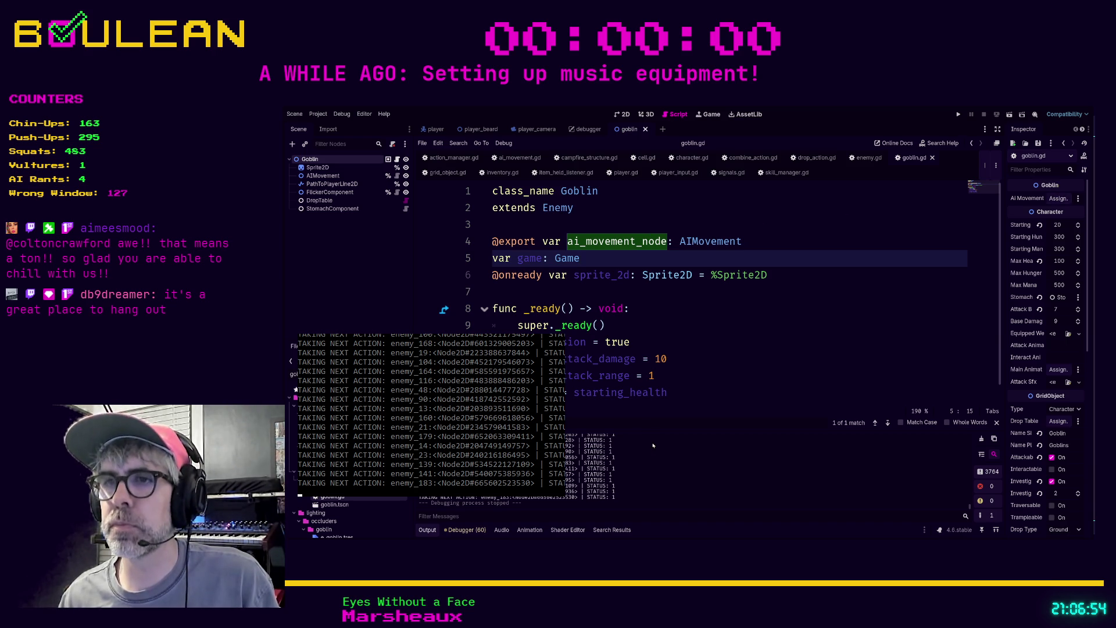
# Step: Assign the Goblin's AIMovement node to the new export and return to enemy.gd
pyautogui.hotkey('ctrl', 'alt', 'a')
pyautogui.click(716, 325)
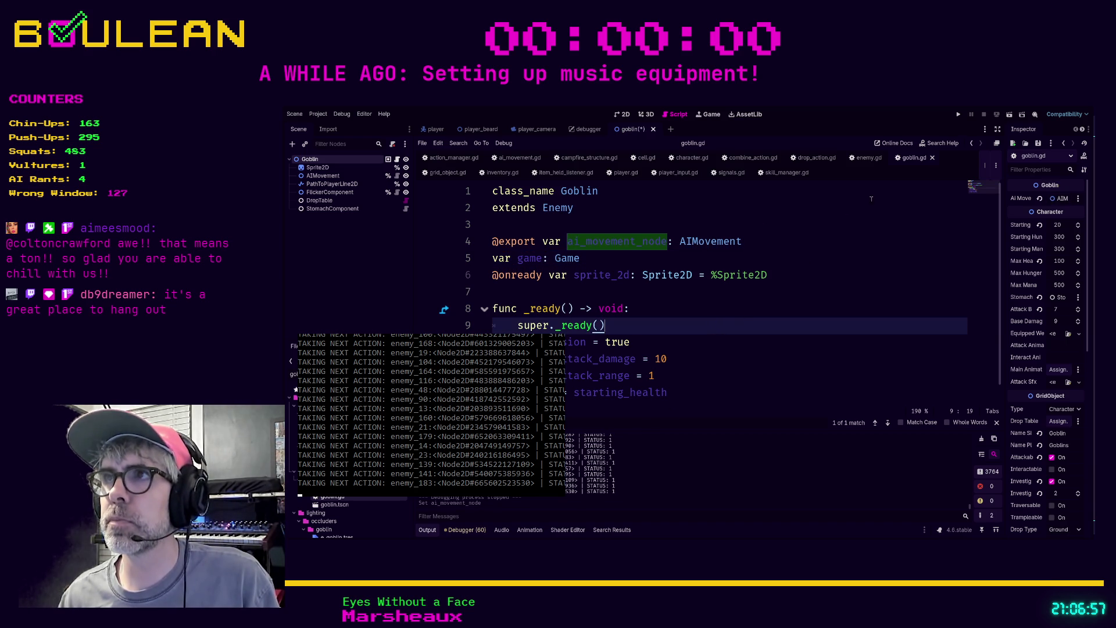
pyautogui.click(870, 157)
# Step: In enemy.gd, delete the get_node AIMovement line 211 and change the condition to ai_movement
pyautogui.click(800, 324)
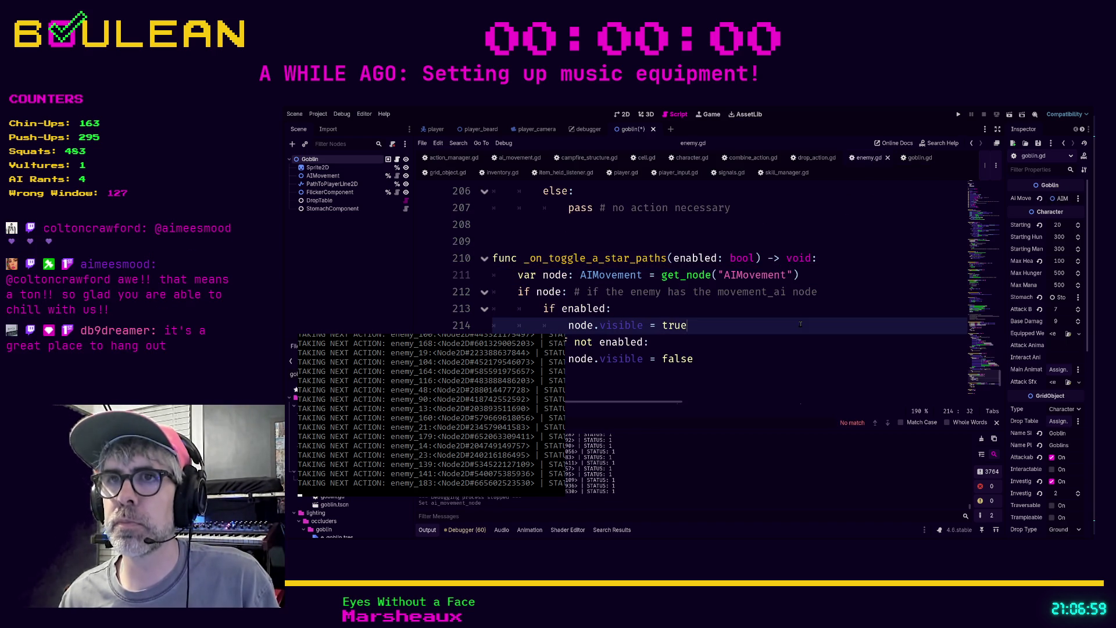
pyautogui.click(843, 275)
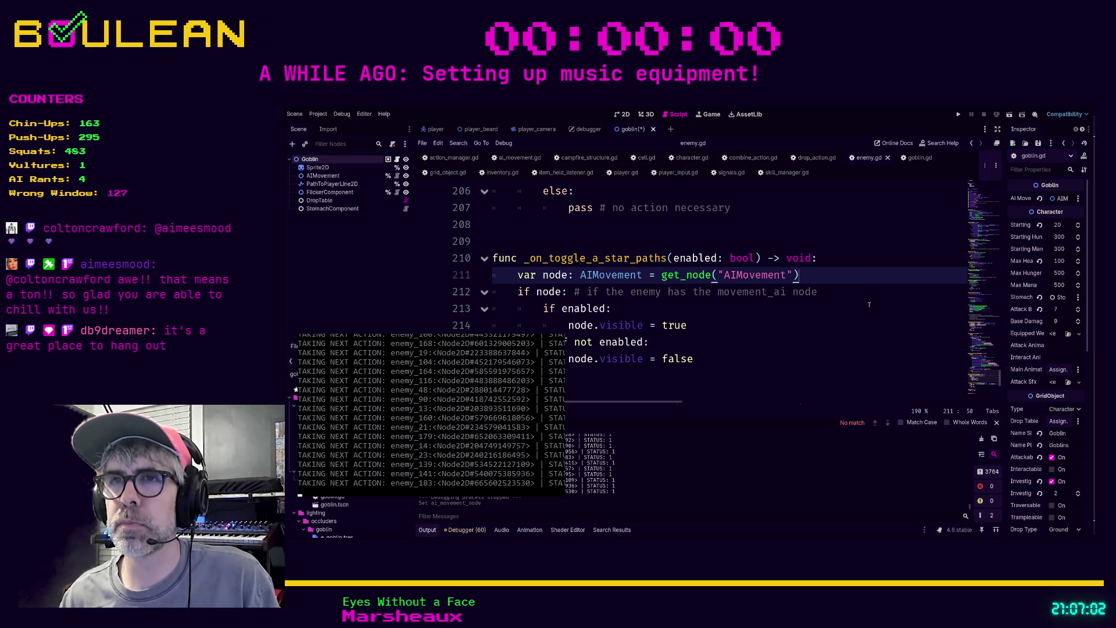
pyautogui.hotkey('shift', 'Home')
pyautogui.hotkey('shift', 'Home')
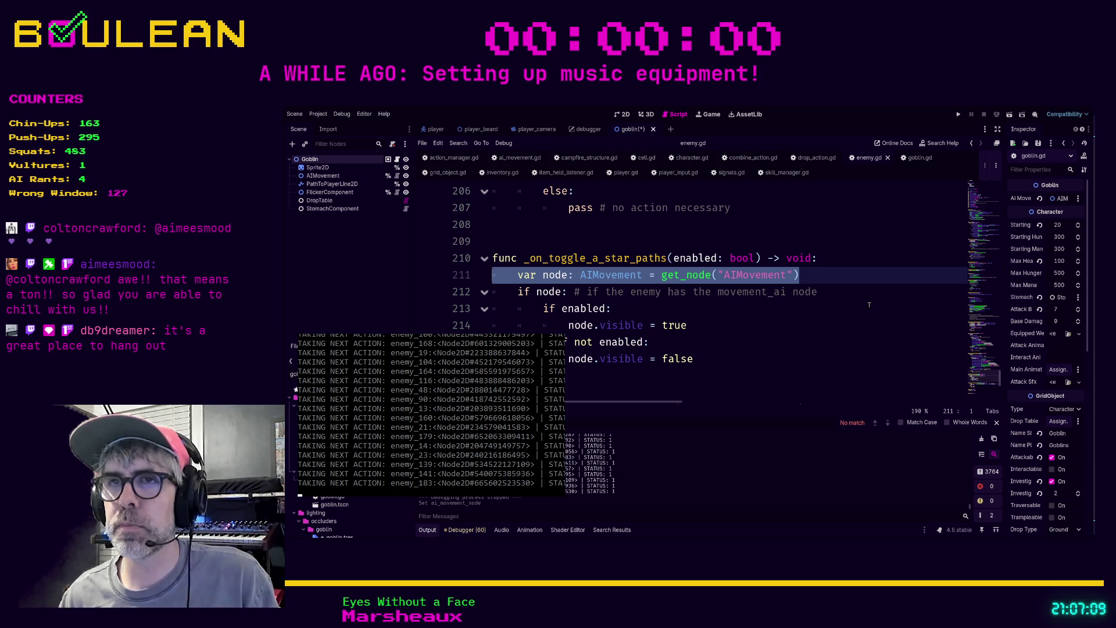
pyautogui.press('BackSpace')
pyautogui.press('BackSpace')
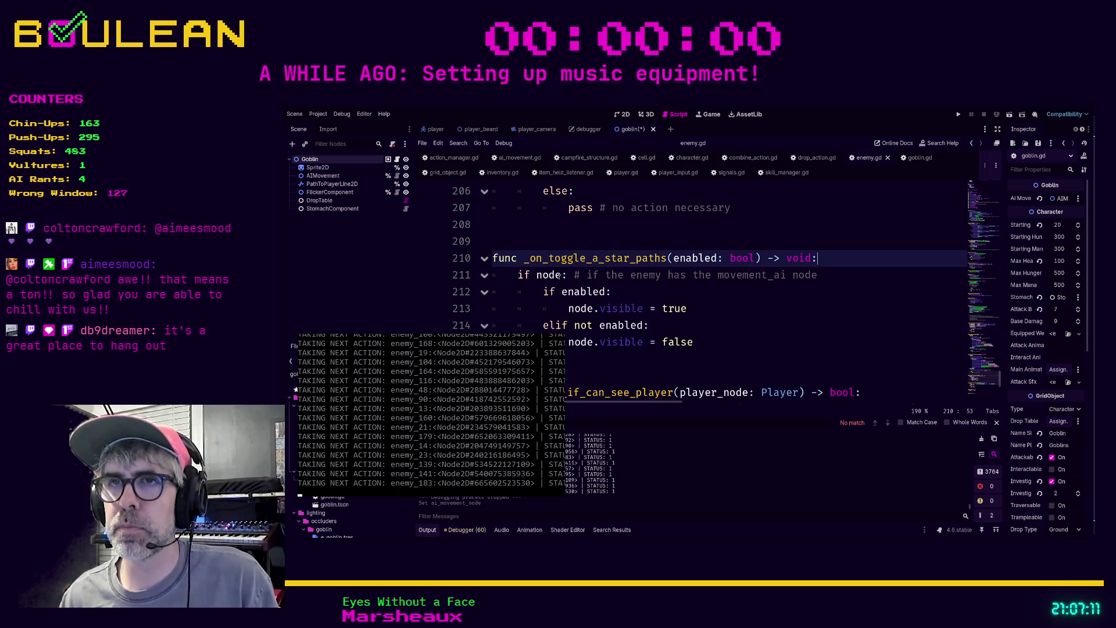
pyautogui.doubleClick(549, 275)
pyautogui.write('a-')
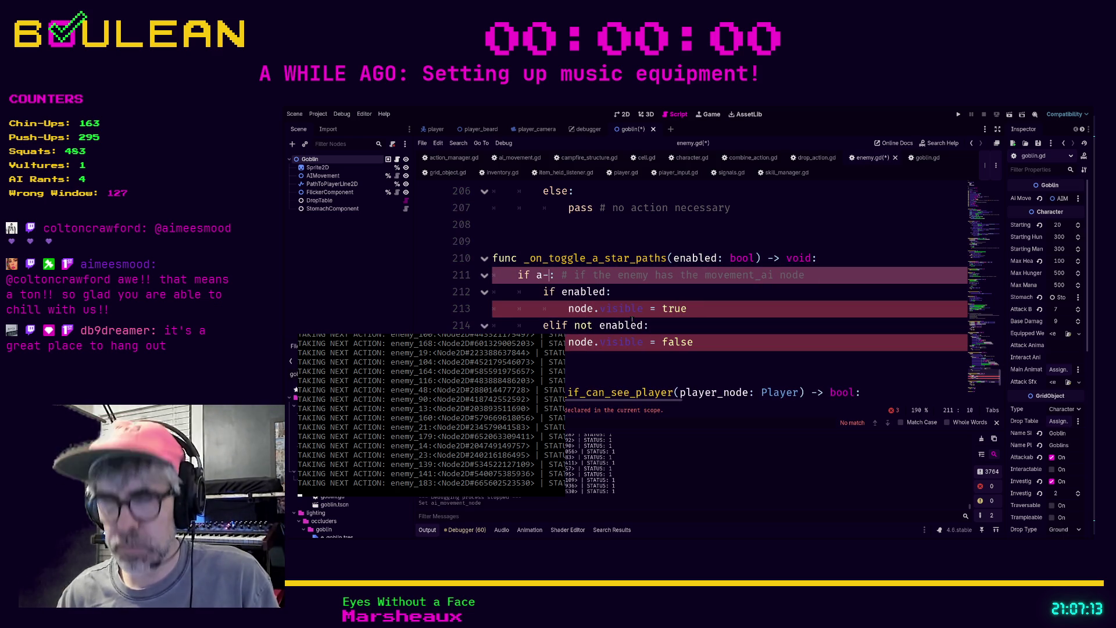
pyautogui.write('i')
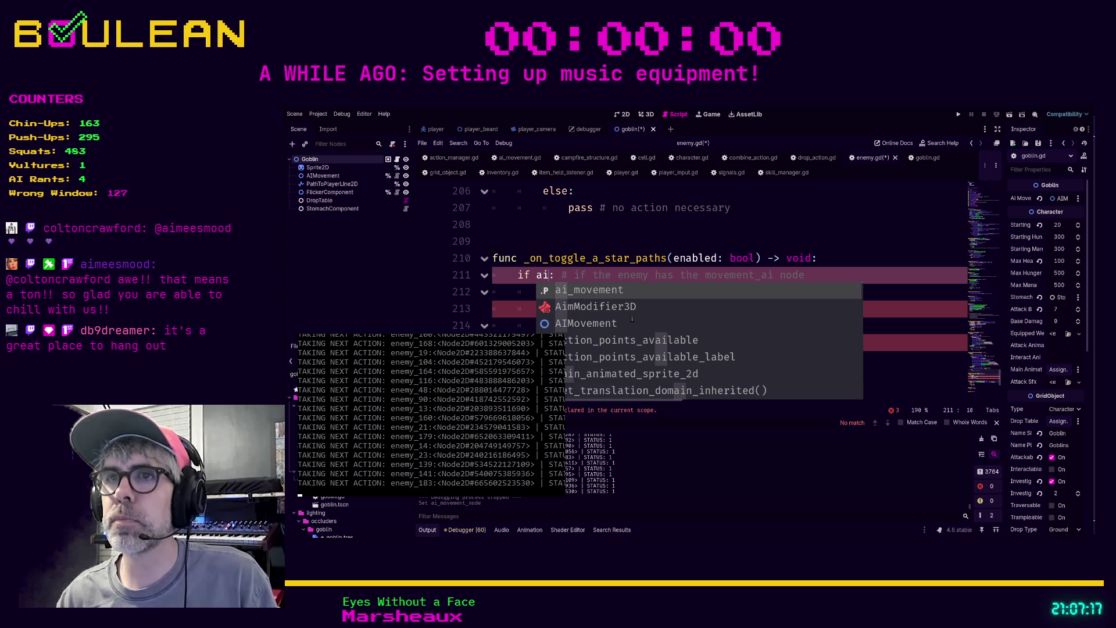
pyautogui.press('Return')
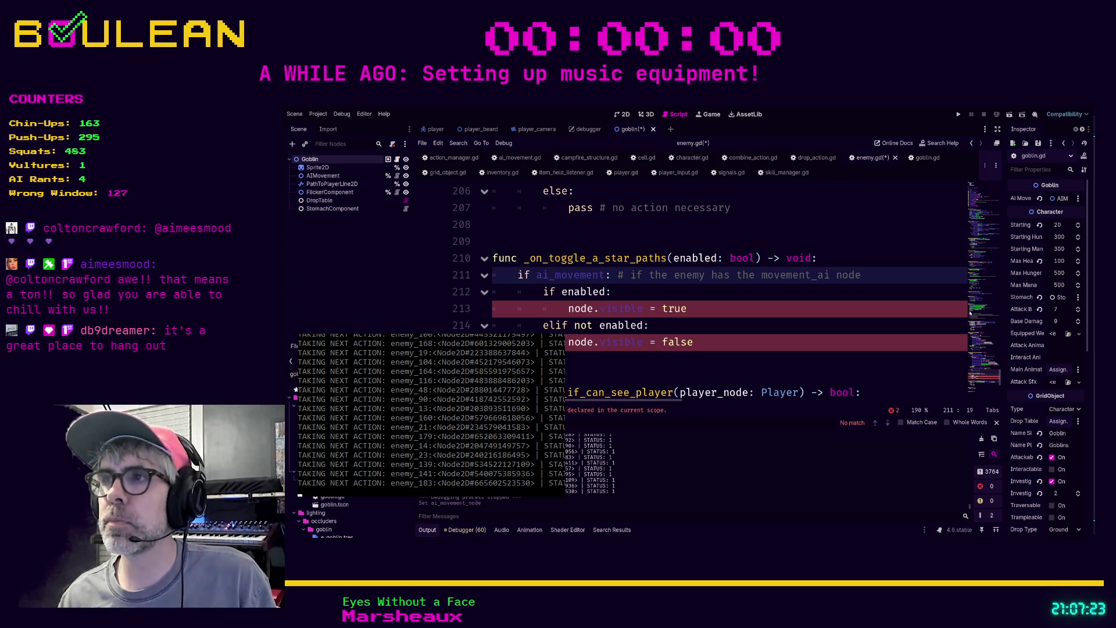
pyautogui.moveTo(983, 377); pyautogui.dragTo(978, 188)
pyautogui.scroll(-4, 792, 268)
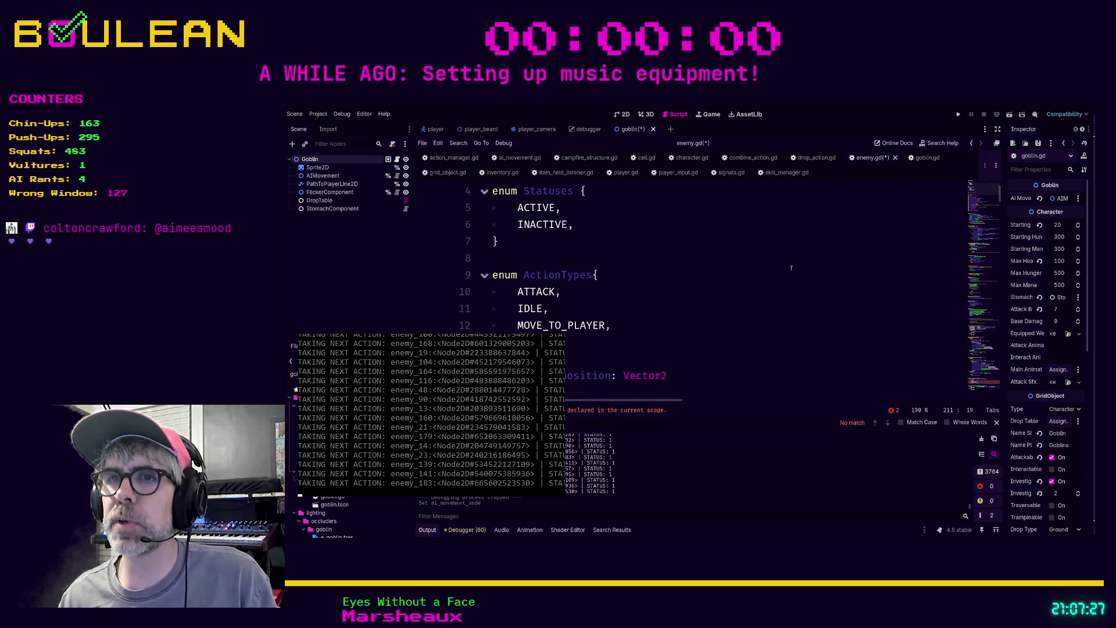
pyautogui.click(924, 158)
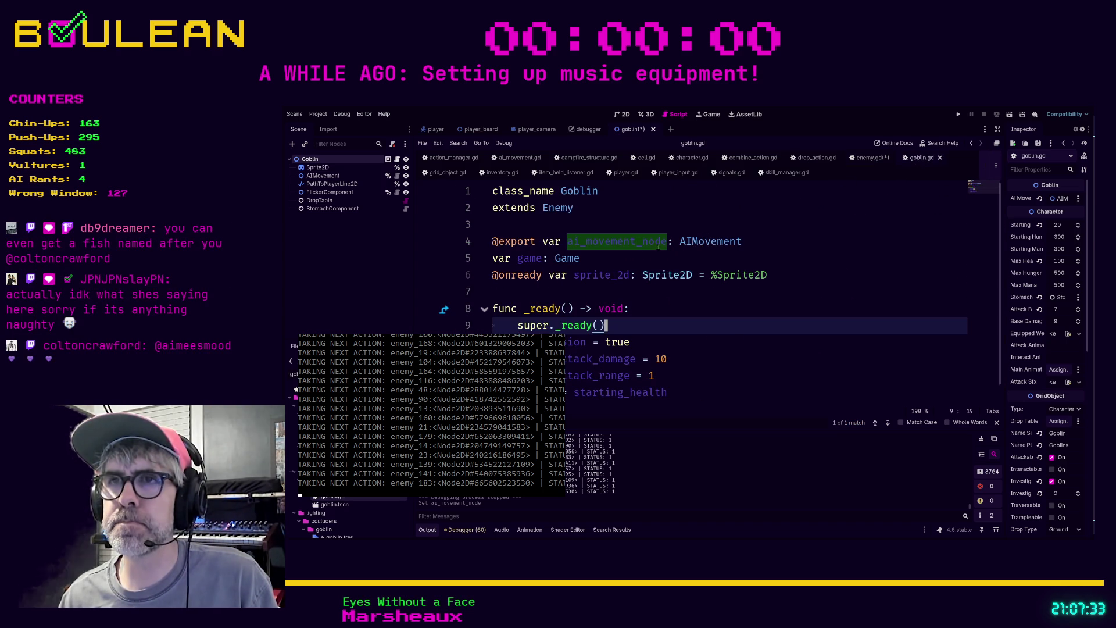
pyautogui.click(783, 252)
pyautogui.hotkey('shift', 'Home')
pyautogui.hotkey('ctrl', 'c')
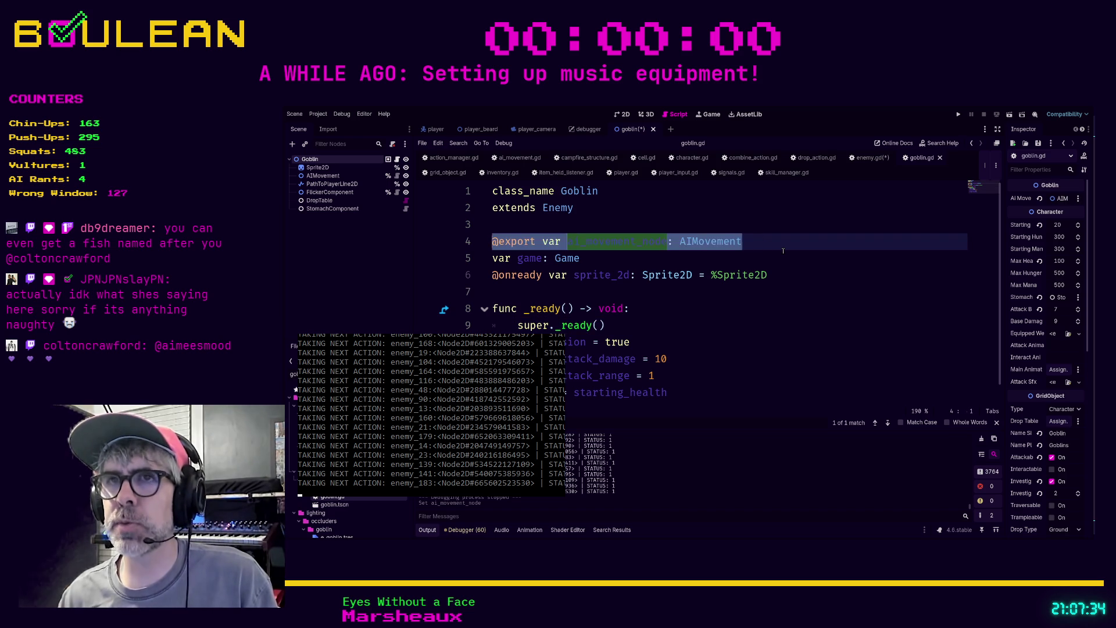
pyautogui.press('BackSpace')
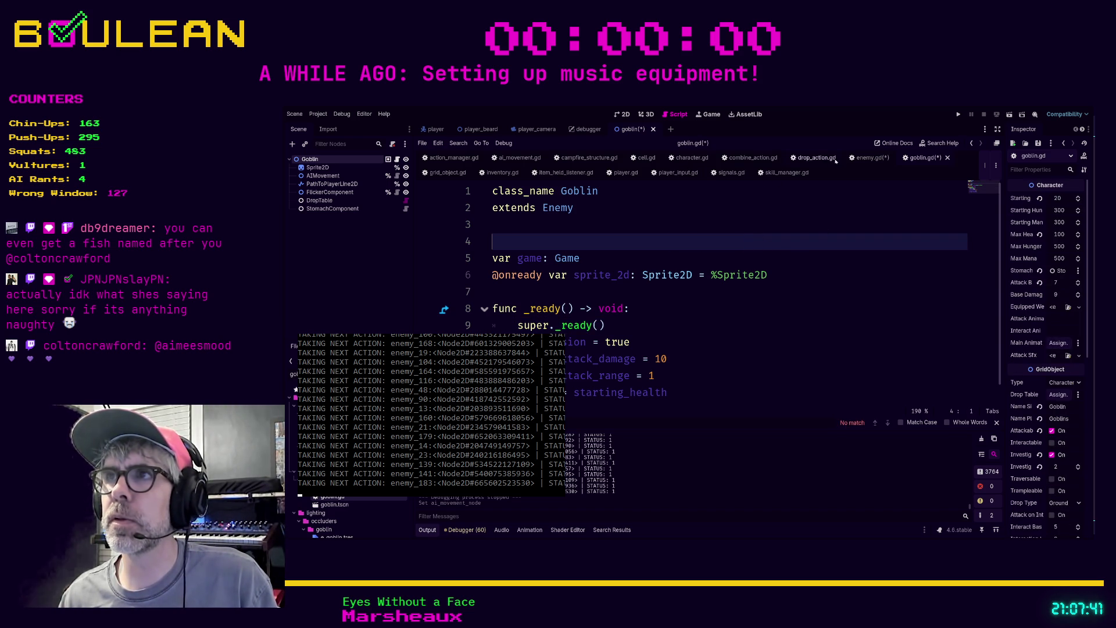
# Step: Paste the ai_movement_node export into the parent Character script, character.gd, and save it
pyautogui.click(872, 158)
pyautogui.scroll(4, 717, 237)
pyautogui.scroll(-4, 712, 250)
pyautogui.scroll(4, 704, 268)
pyautogui.keyDown('ctrl'); pyautogui.click(593, 208); pyautogui.keyUp('ctrl')
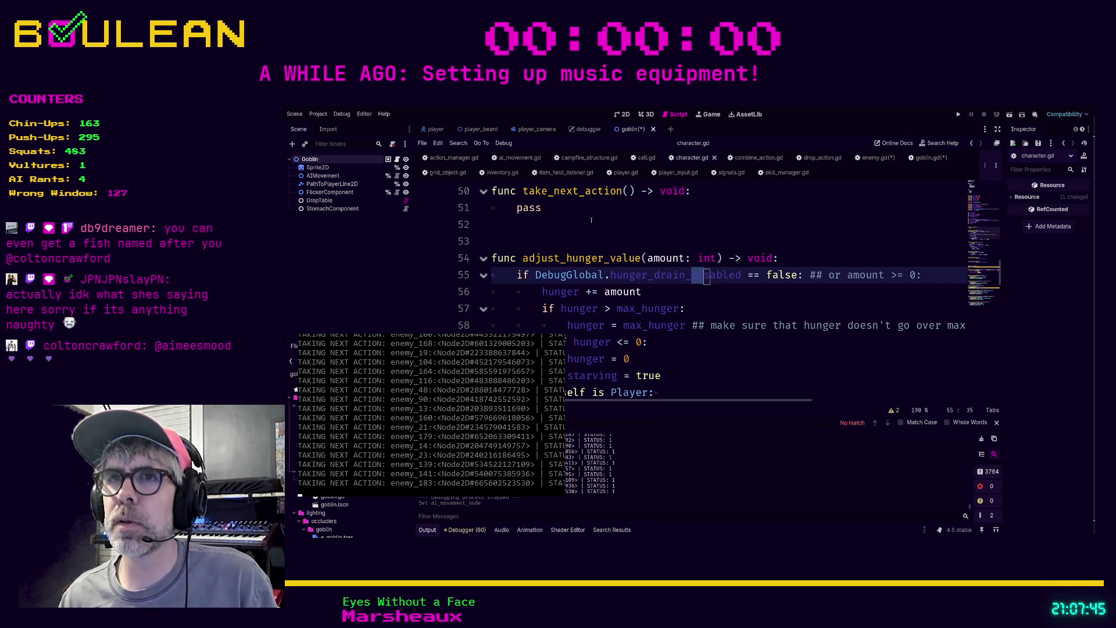
pyautogui.scroll(6, 678, 268)
pyautogui.scroll(7, 678, 268)
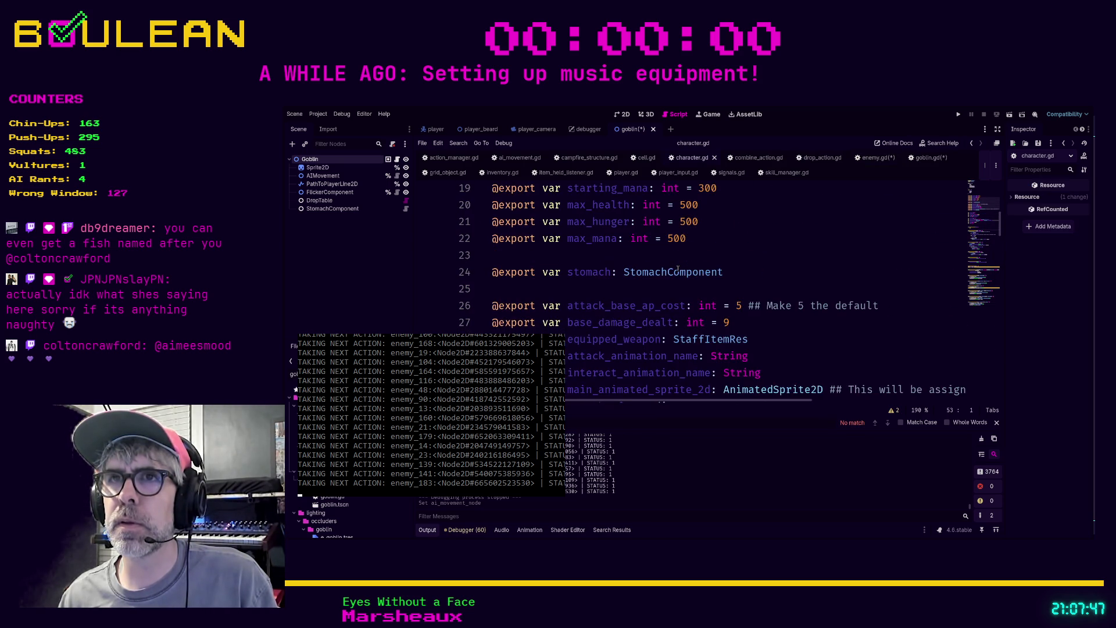
pyautogui.click(617, 239)
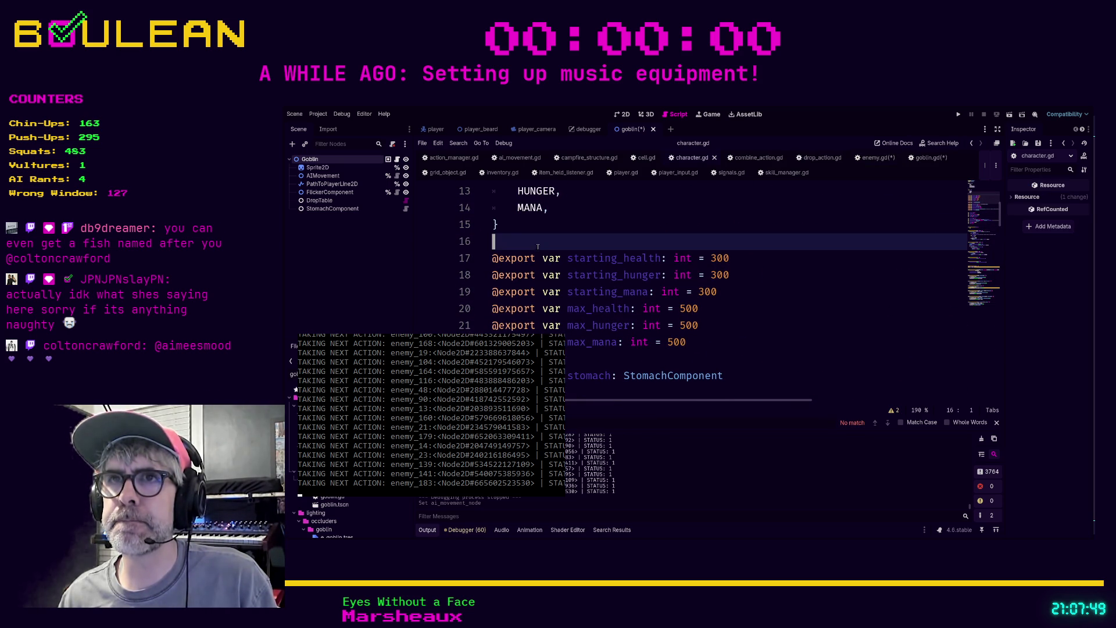
pyautogui.hotkey('ctrl', 'v')
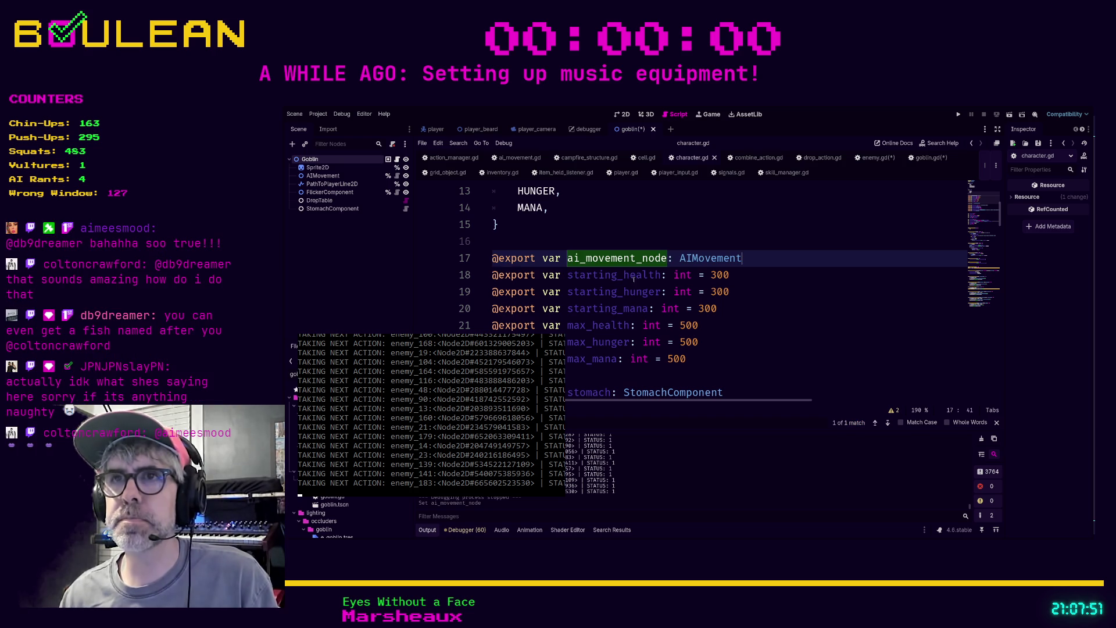
pyautogui.click(786, 324)
pyautogui.hotkey('ctrl', 's')
# Step: Filter the Goblin's Inspector by 'ai', drag AIMovement into AI Movement, and save
pyautogui.click(918, 158)
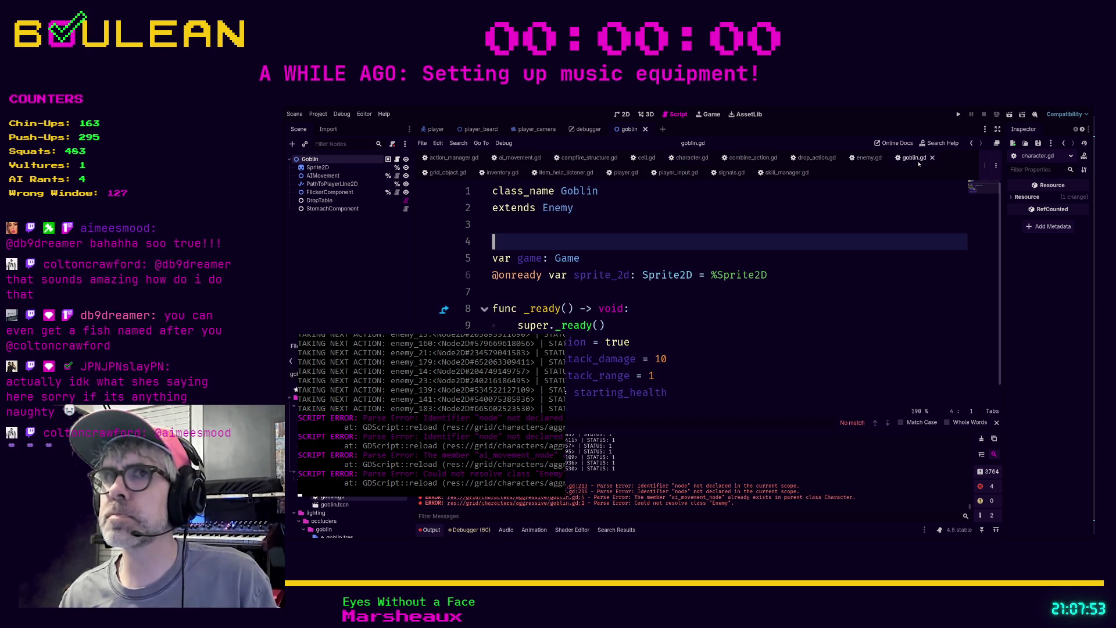
pyautogui.click(310, 159)
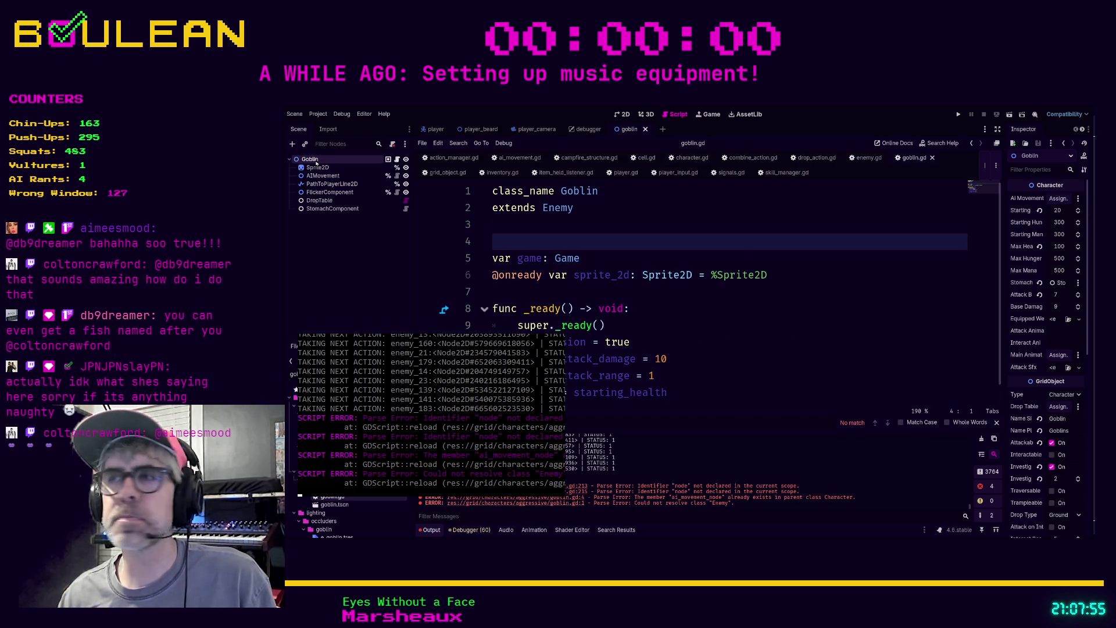
pyautogui.click(1036, 170)
pyautogui.write('ai')
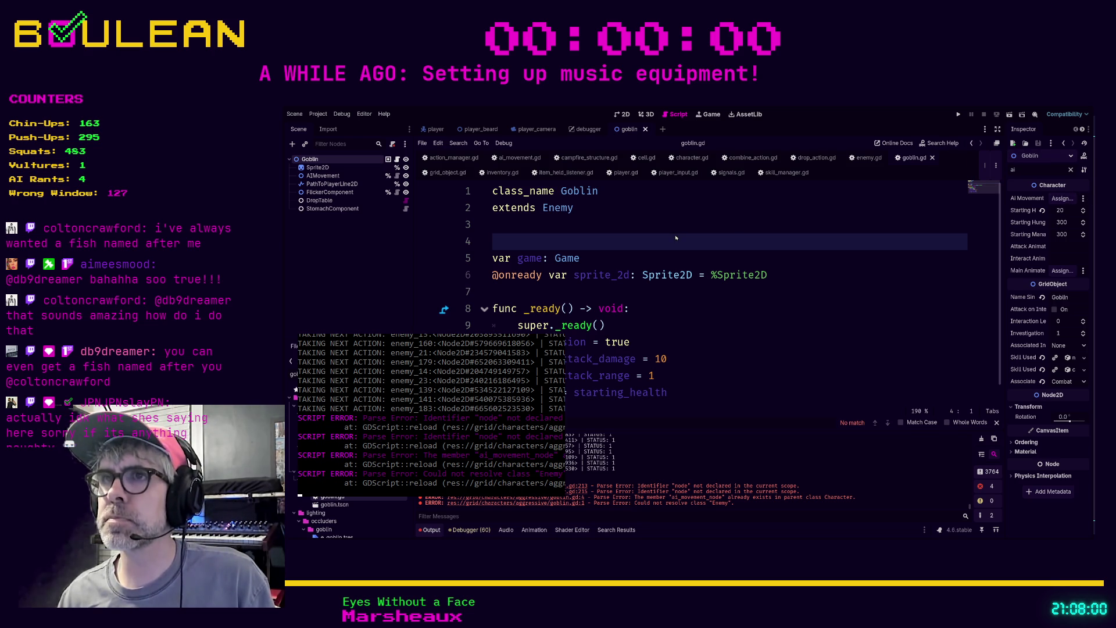
pyautogui.moveTo(323, 176); pyautogui.dragTo(1063, 198)
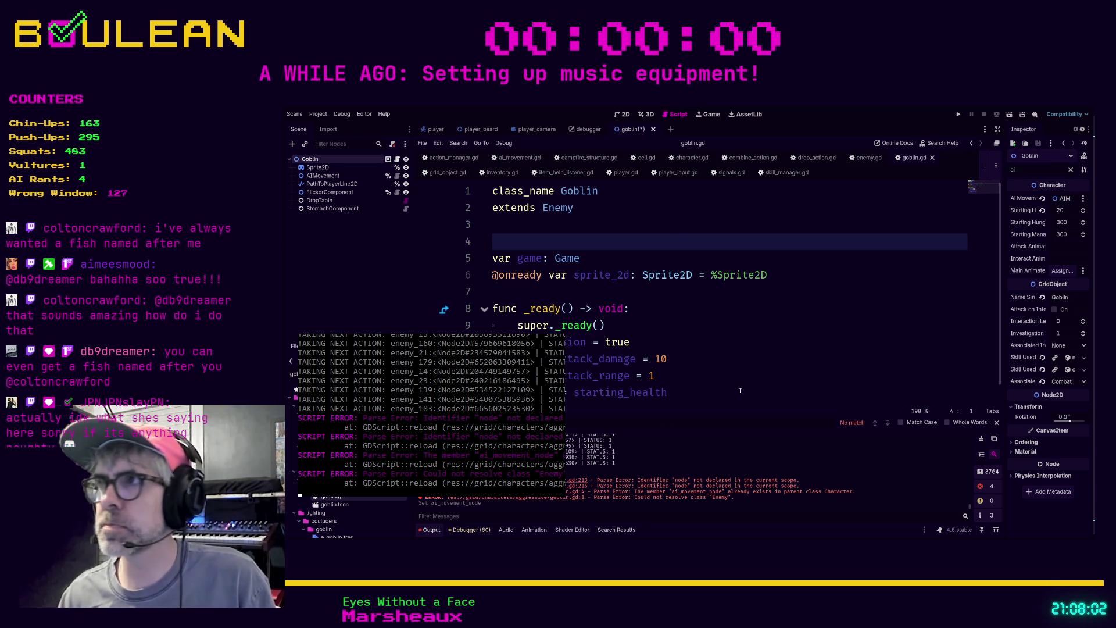
pyautogui.click(857, 303)
pyautogui.hotkey('ctrl', 's')
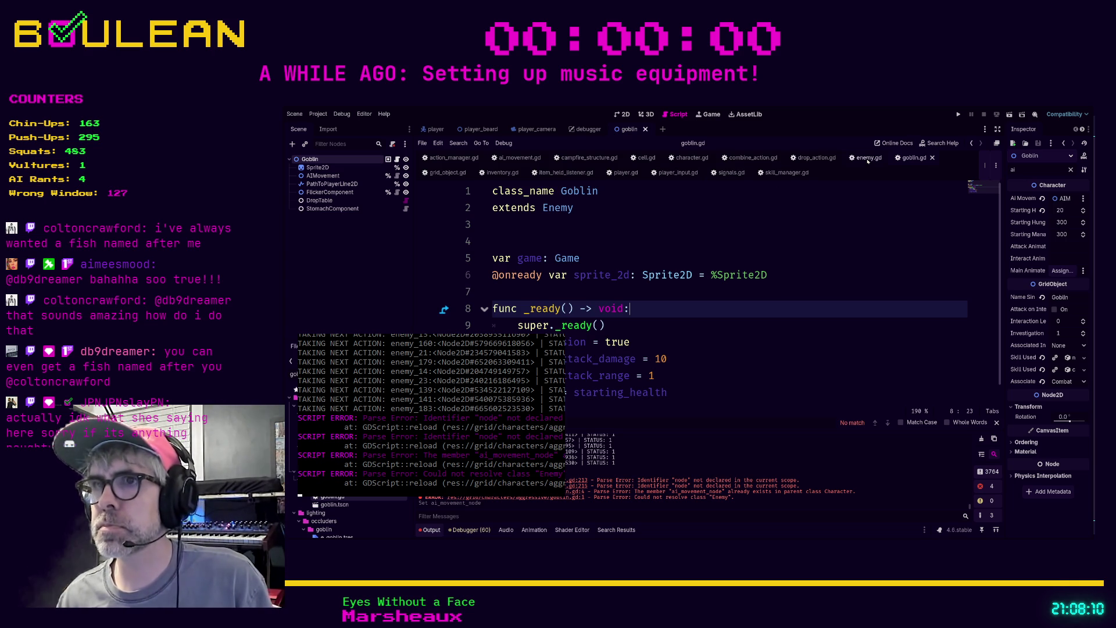
# Step: Look over the declarations at the top of enemy.gd and goblin.gd, then open signals.gd
pyautogui.click(868, 159)
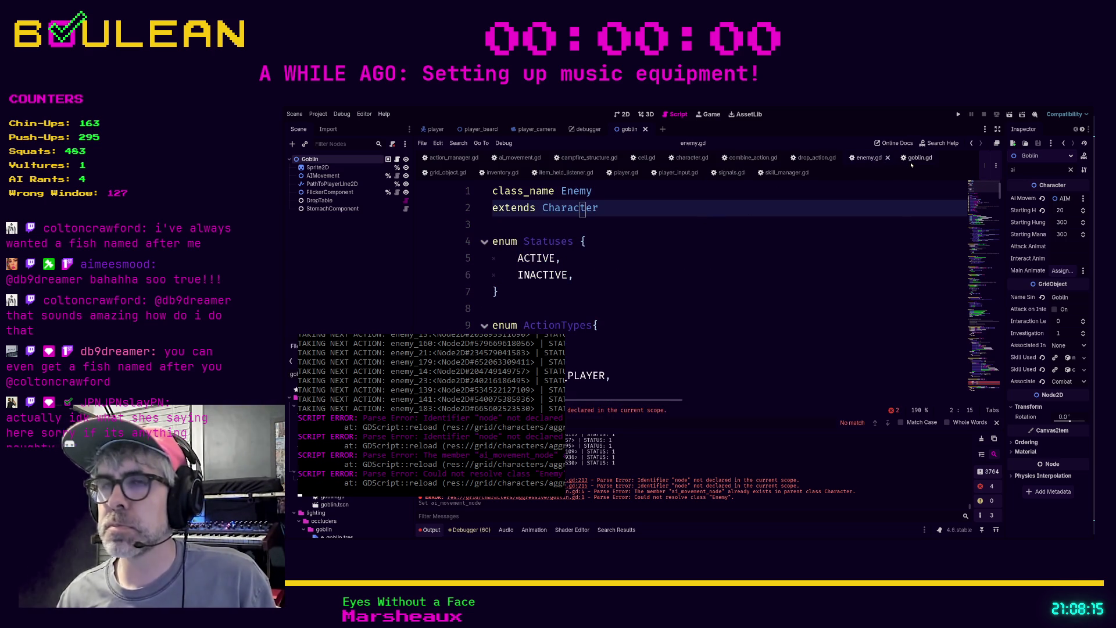
pyautogui.click(763, 226)
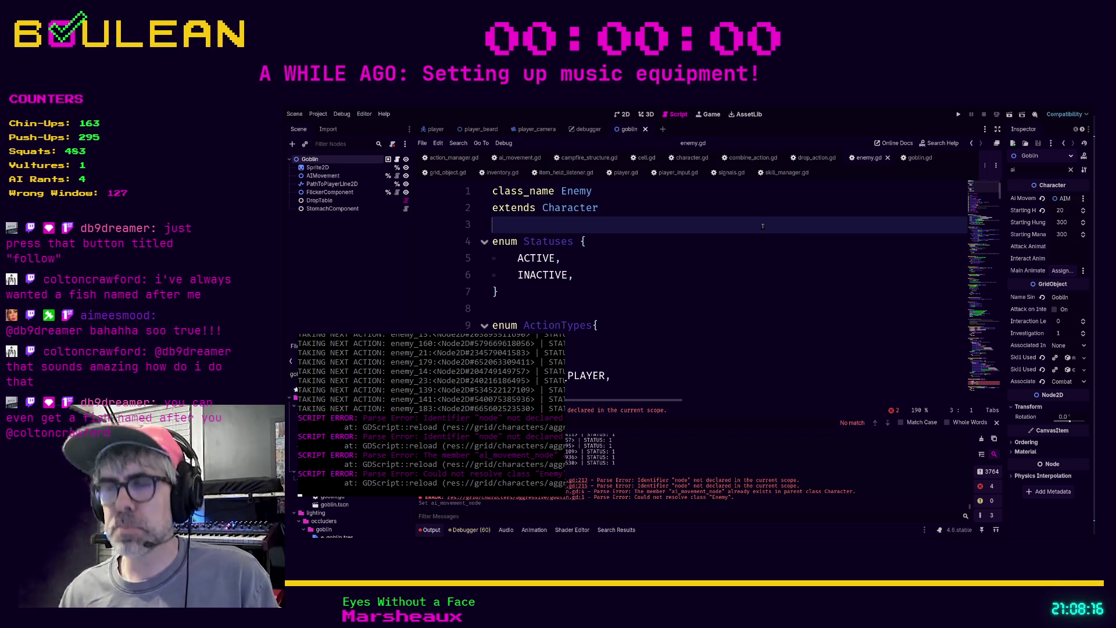
pyautogui.click(918, 157)
pyautogui.click(818, 253)
pyautogui.press('Down')
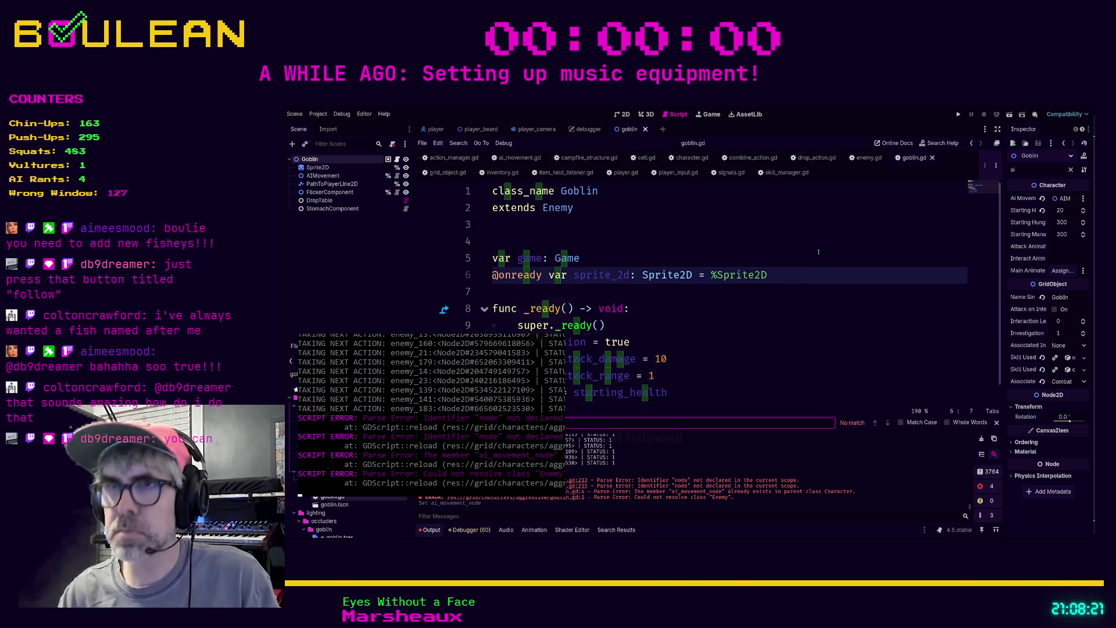
pyautogui.click(549, 234)
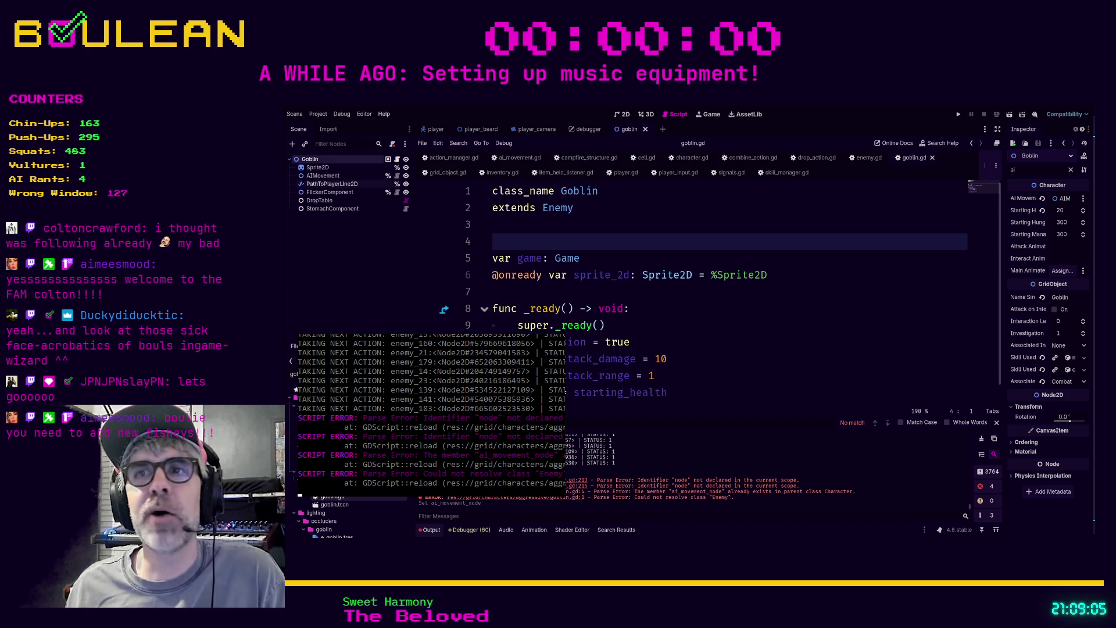
pyautogui.click(665, 263)
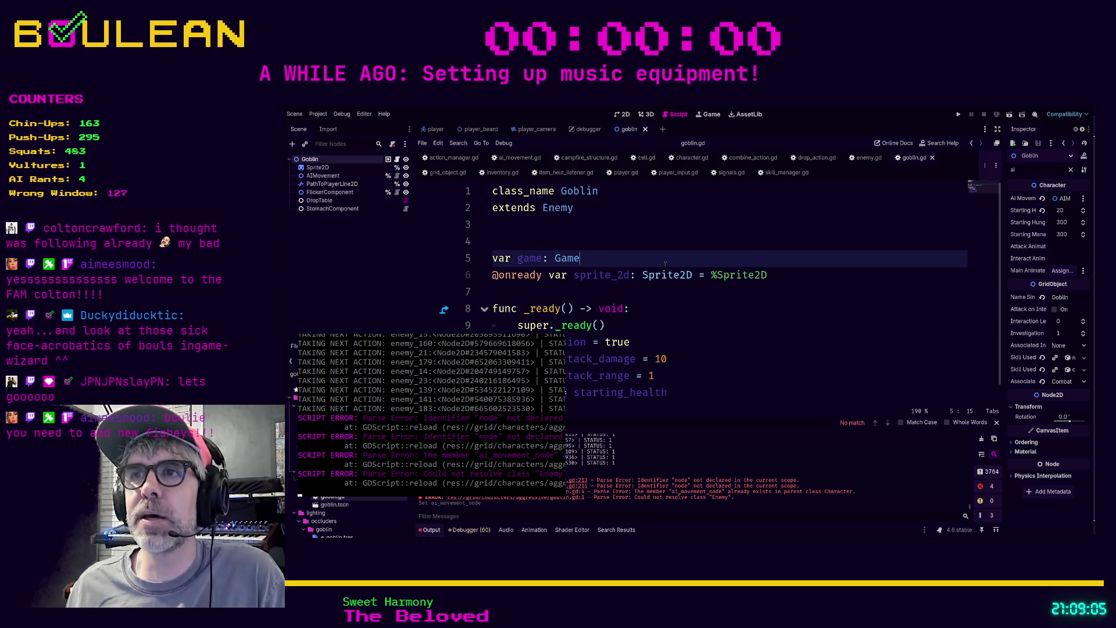
pyautogui.click(731, 172)
pyautogui.click(729, 257)
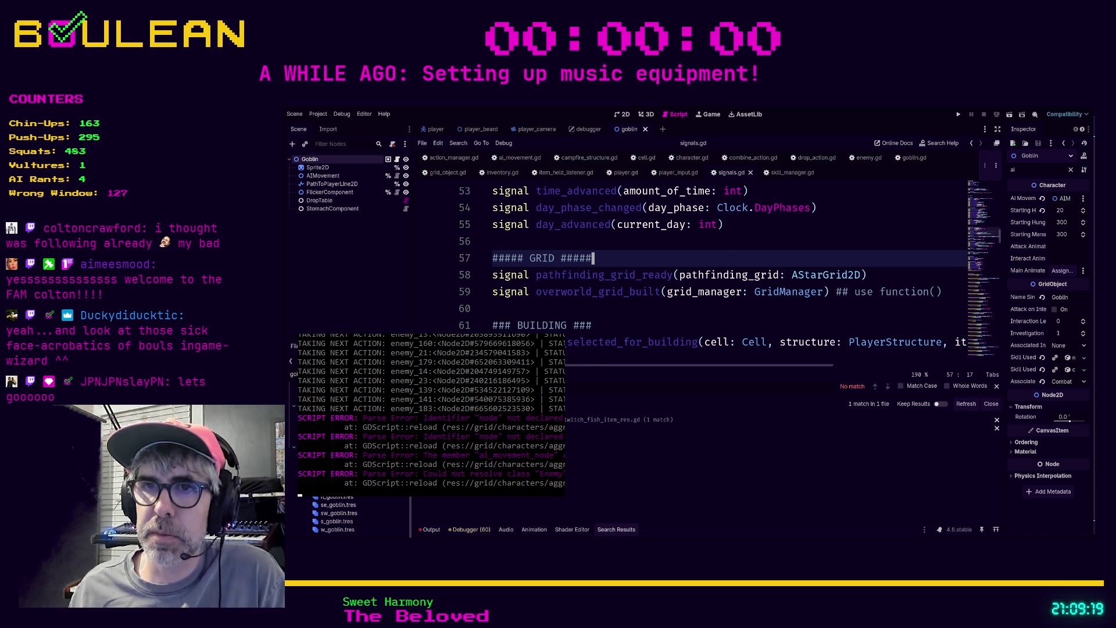
# Step: Append a new viewer name to the fish name list in twitch_fish_item_res.gd, save, and run the game
pyautogui.click(727, 428)
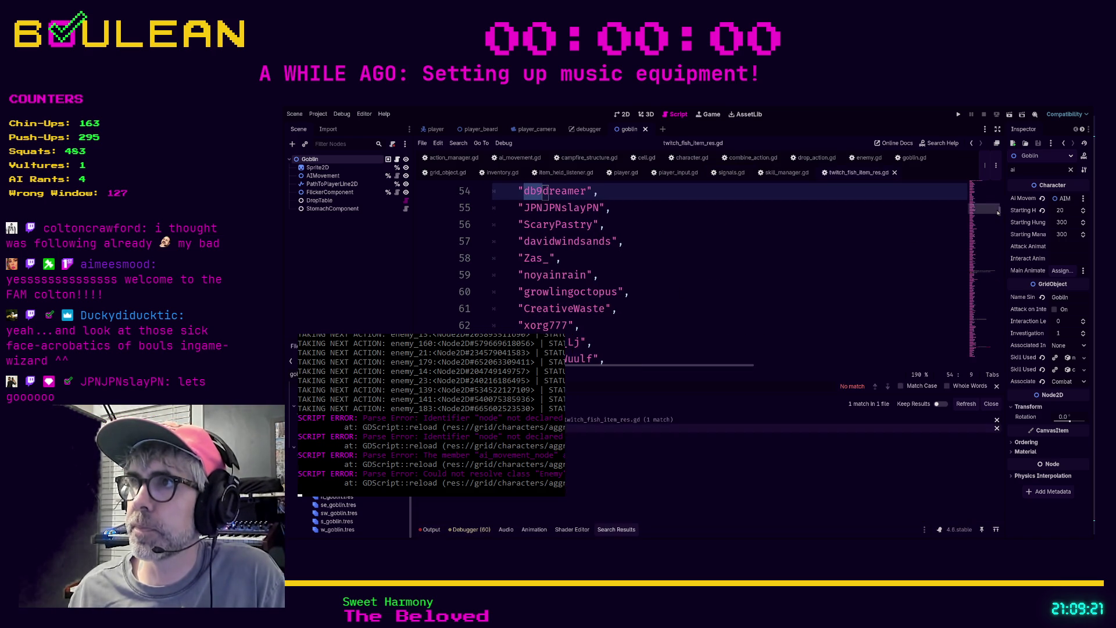
pyautogui.scroll(-15, 1000, 254)
pyautogui.scroll(-20, 1000, 254)
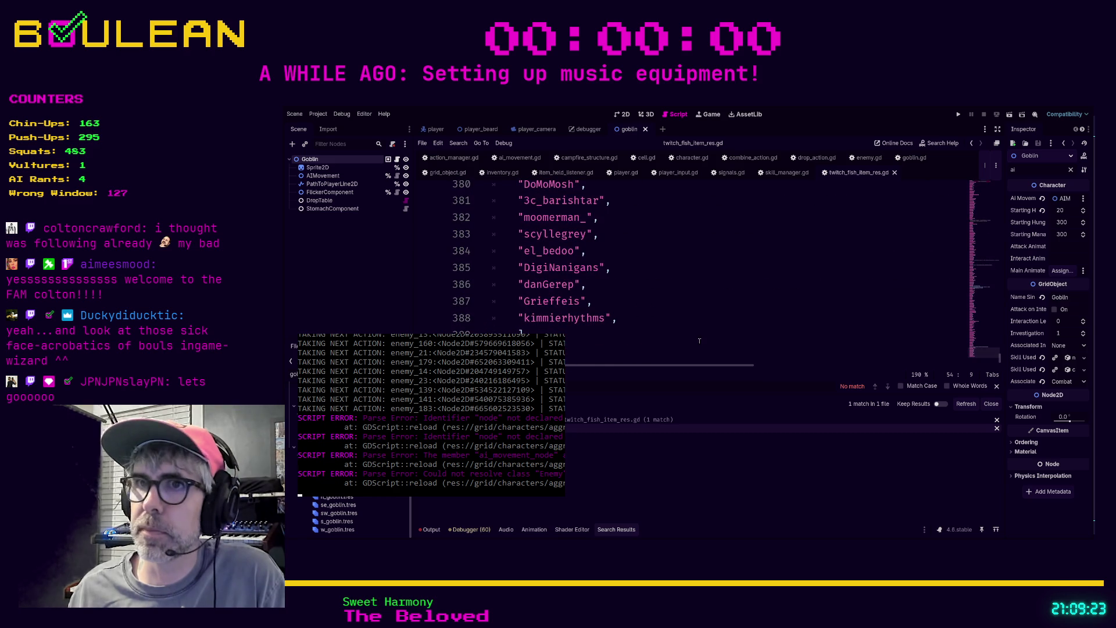
pyautogui.click(668, 331)
pyautogui.press('Return')
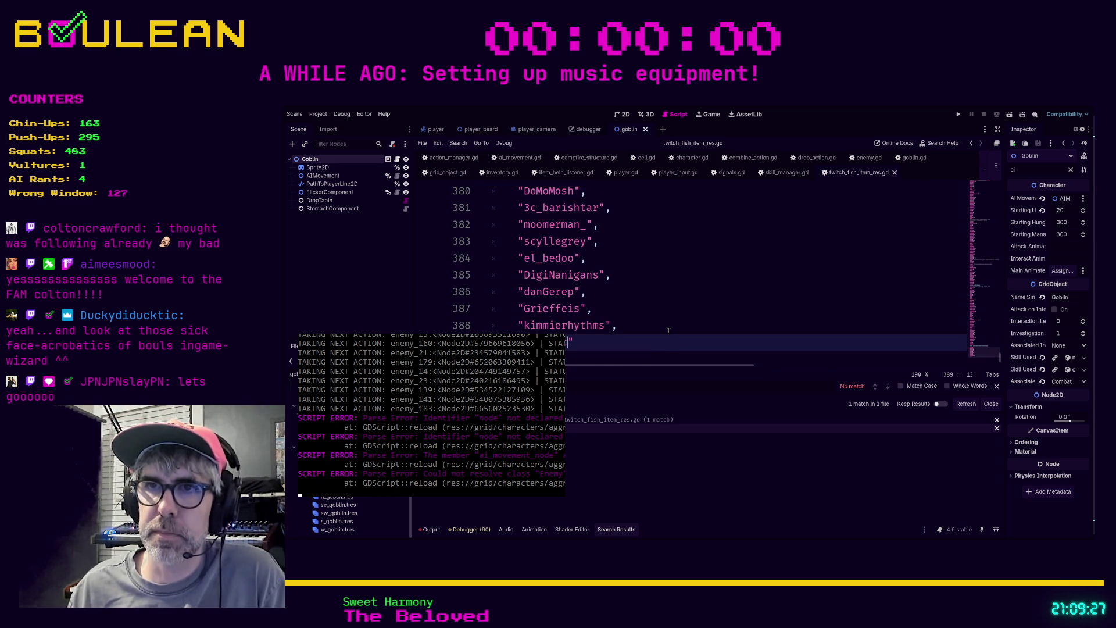
pyautogui.write('wford')
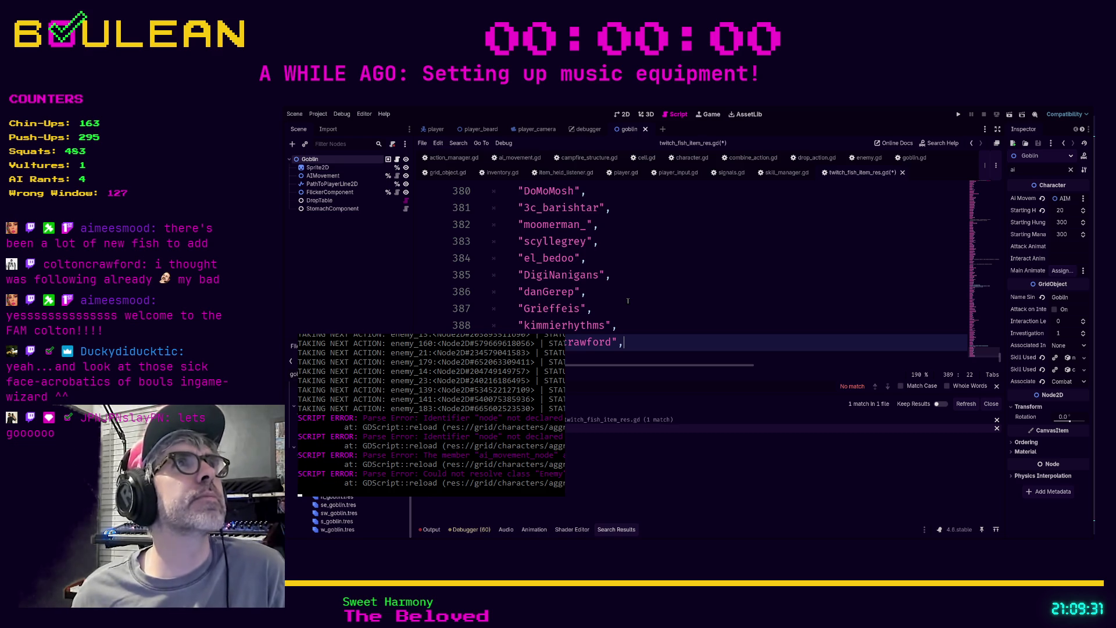
pyautogui.click(645, 315)
pyautogui.hotkey('ctrl', 's')
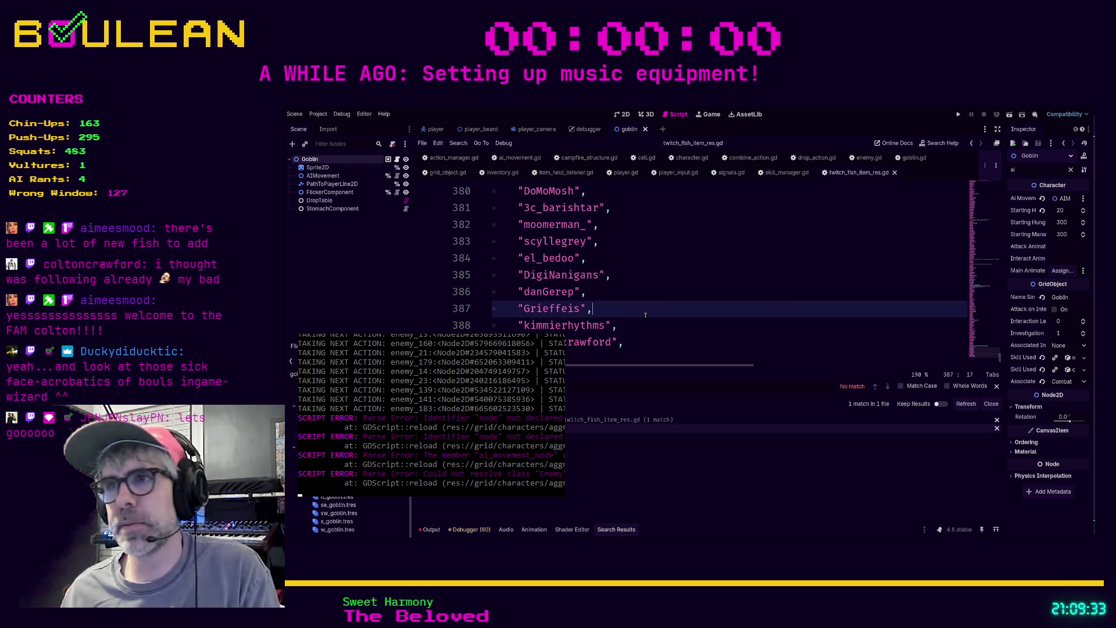
pyautogui.press('F5')
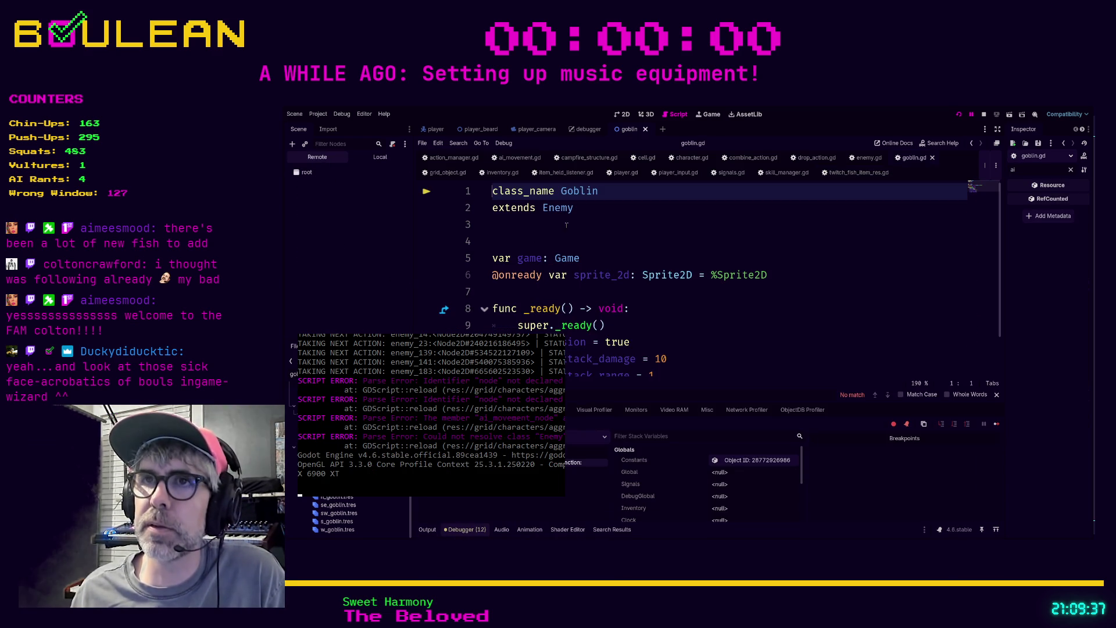
pyautogui.keyDown('ctrl'); pyautogui.click(558, 207); pyautogui.keyUp('ctrl')
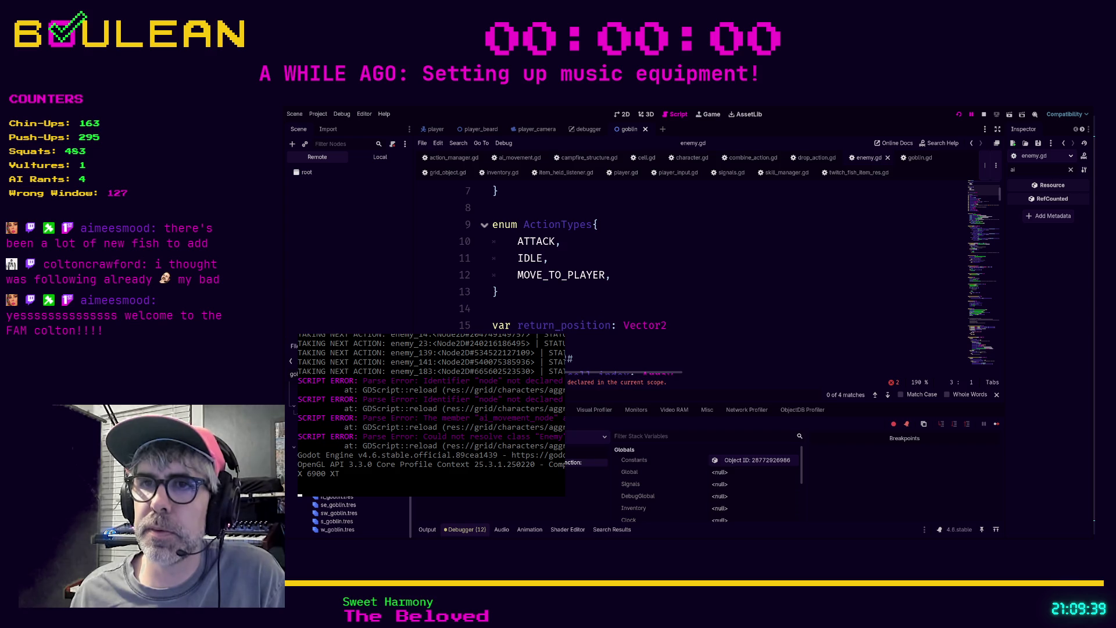
# Step: Replace node with ai_movement on lines 213 and 215 of enemy.gd, save, and rerun the game
pyautogui.press('Right')
pyautogui.press('Right')
pyautogui.press('Right')
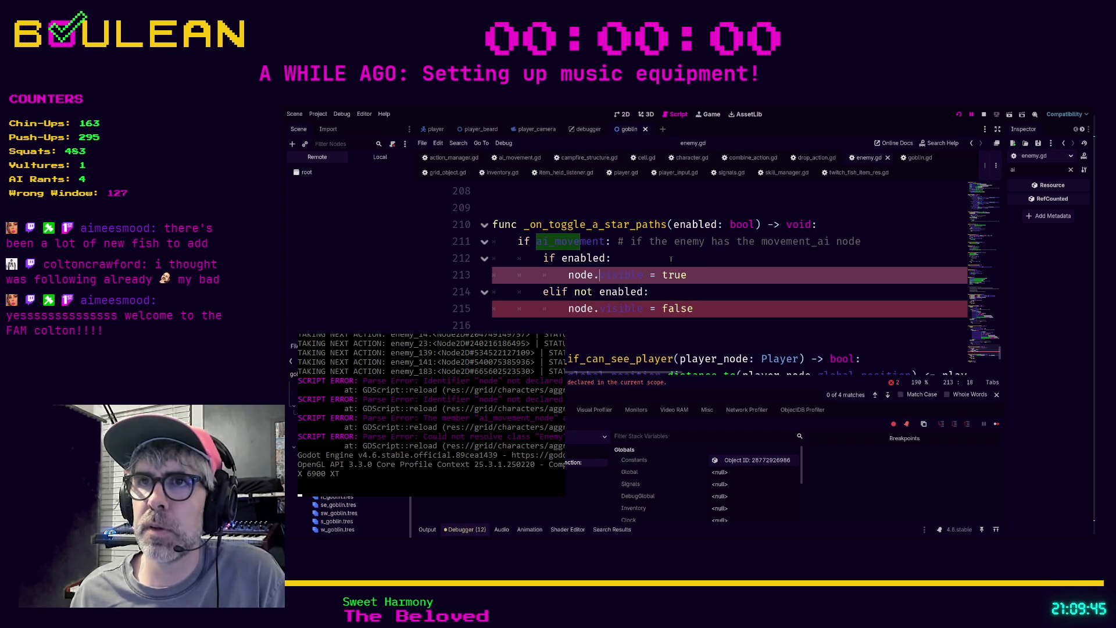
pyautogui.doubleClick(549, 242)
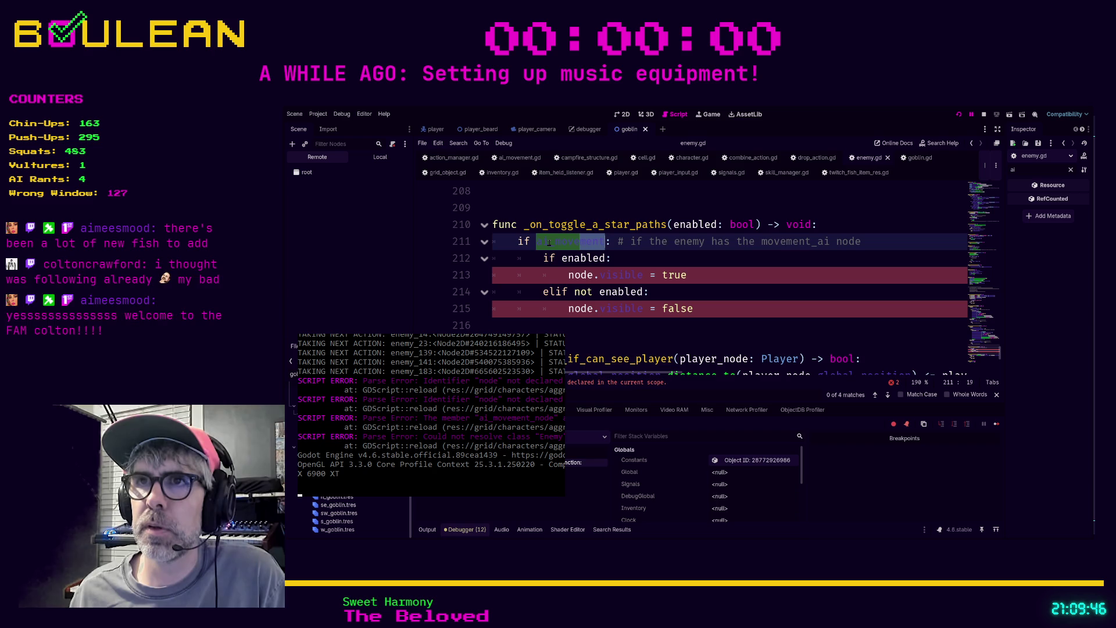
pyautogui.hotkey('ctrl', 'c')
pyautogui.doubleClick(578, 275)
pyautogui.hotkey('ctrl', 'v')
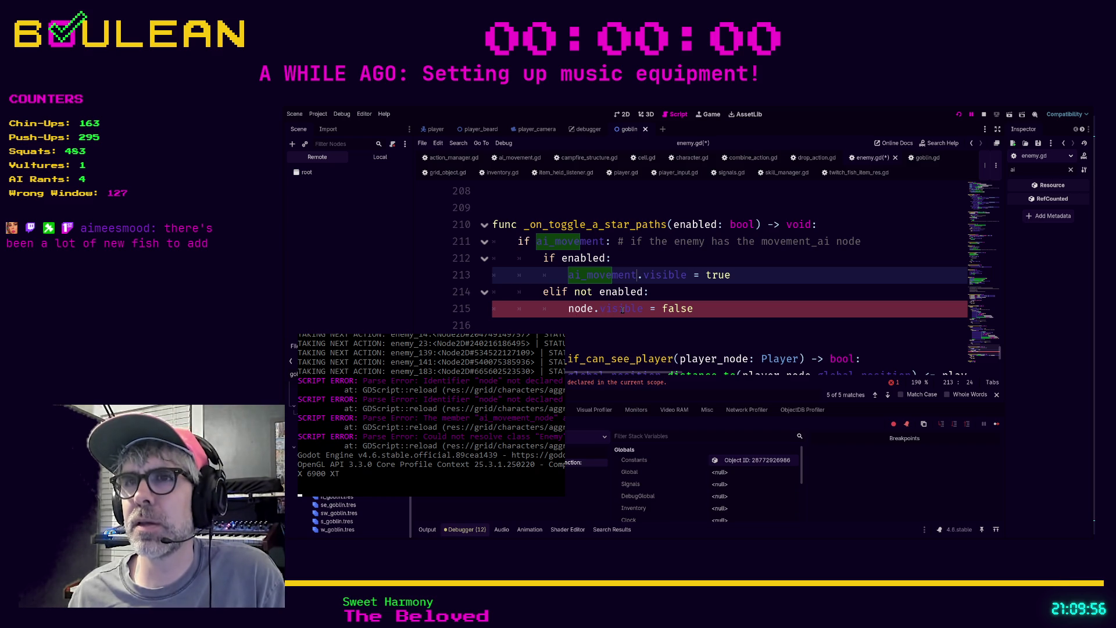
pyautogui.doubleClick(582, 308)
pyautogui.hotkey('ctrl', 'v')
pyautogui.click(849, 290)
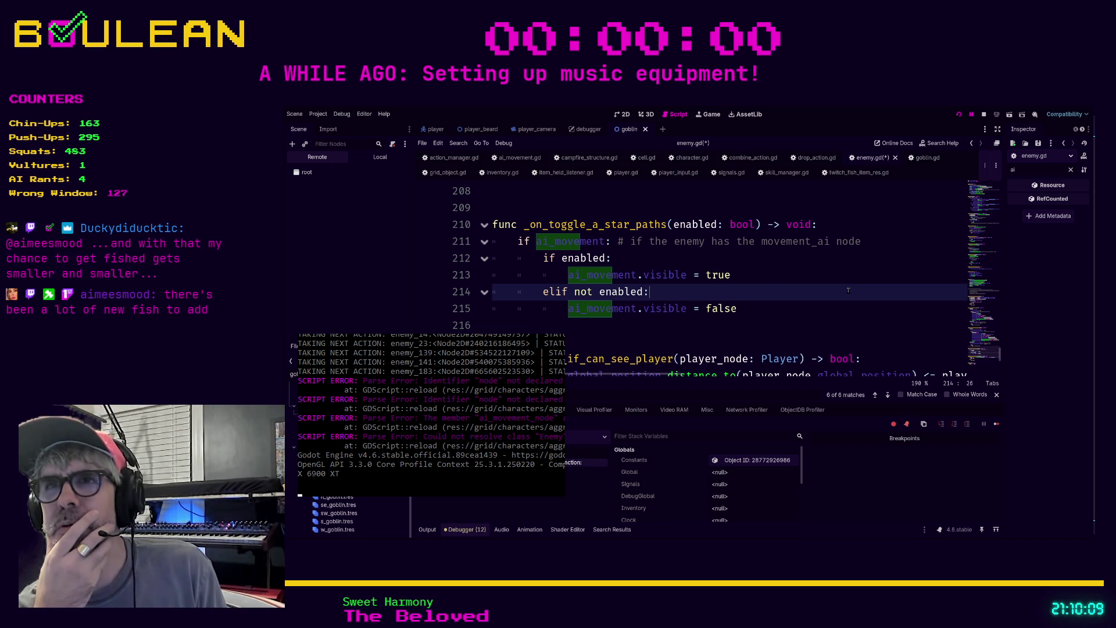
pyautogui.hotkey('ctrl', 's')
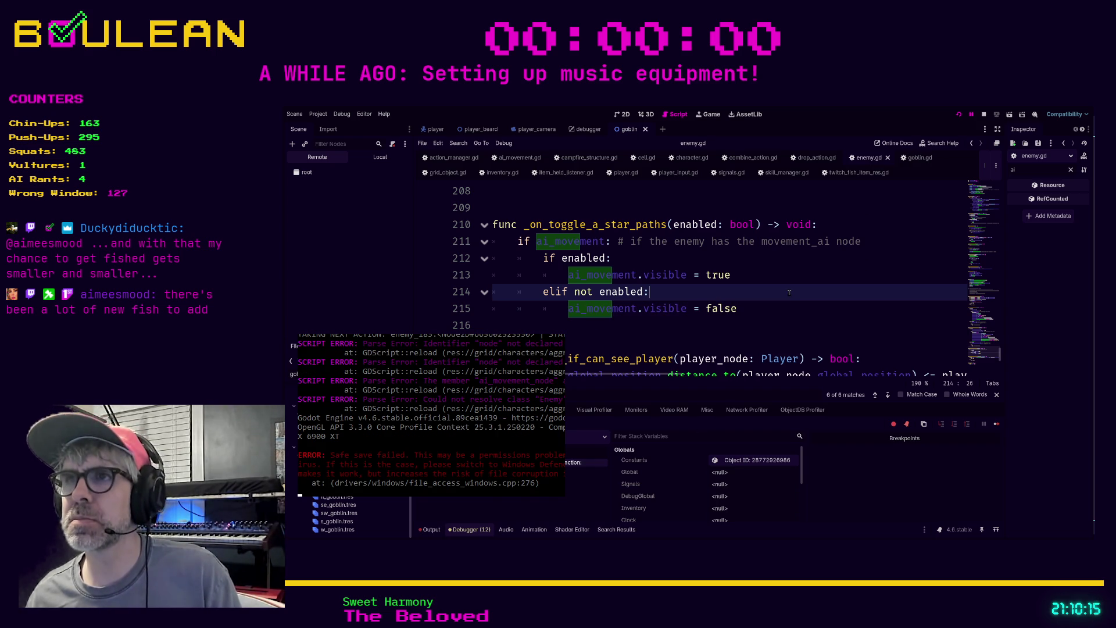
pyautogui.press('F5')
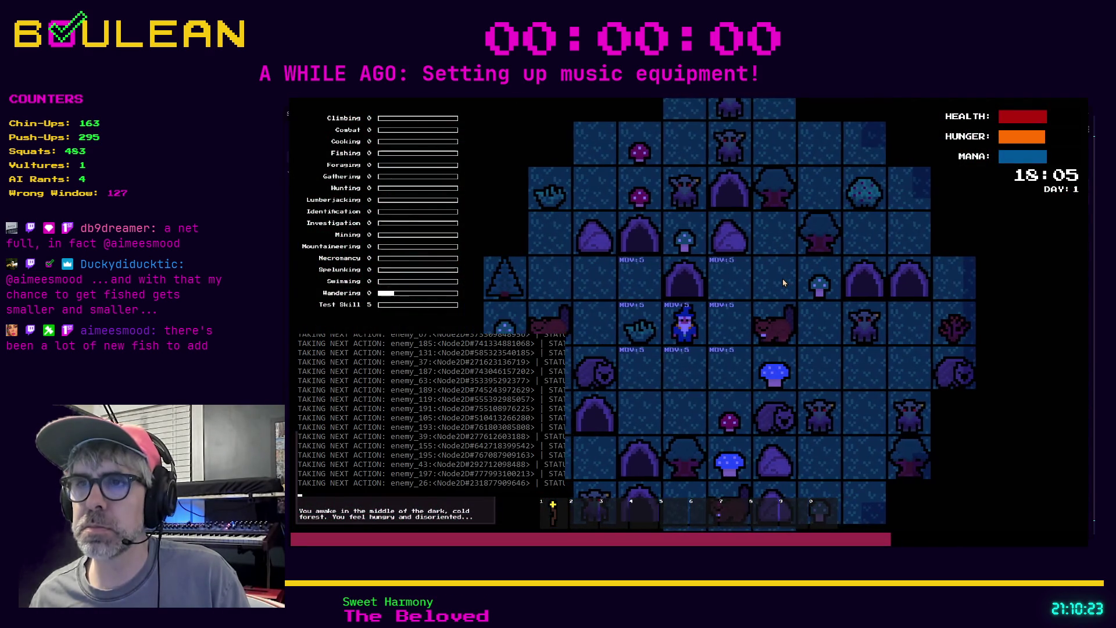
# Step: Walk the wizard down, then left and up until he stands beside the fishing hole
pyautogui.press('Down')
pyautogui.press('Left')
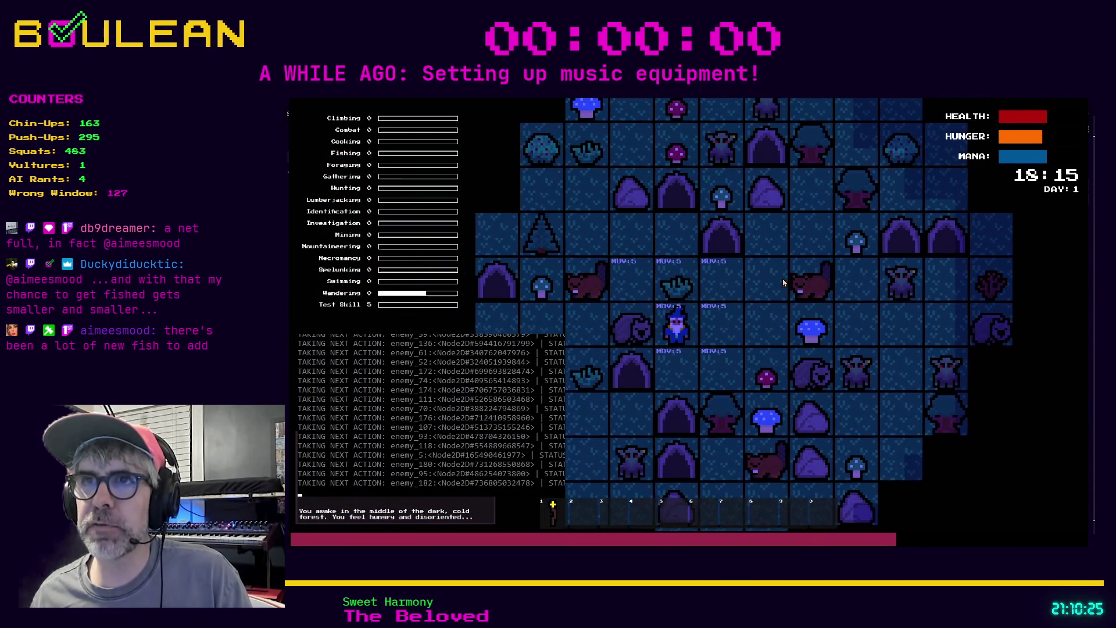
pyautogui.press('Left')
pyautogui.press('Up')
pyautogui.press('Left')
pyautogui.press('Left')
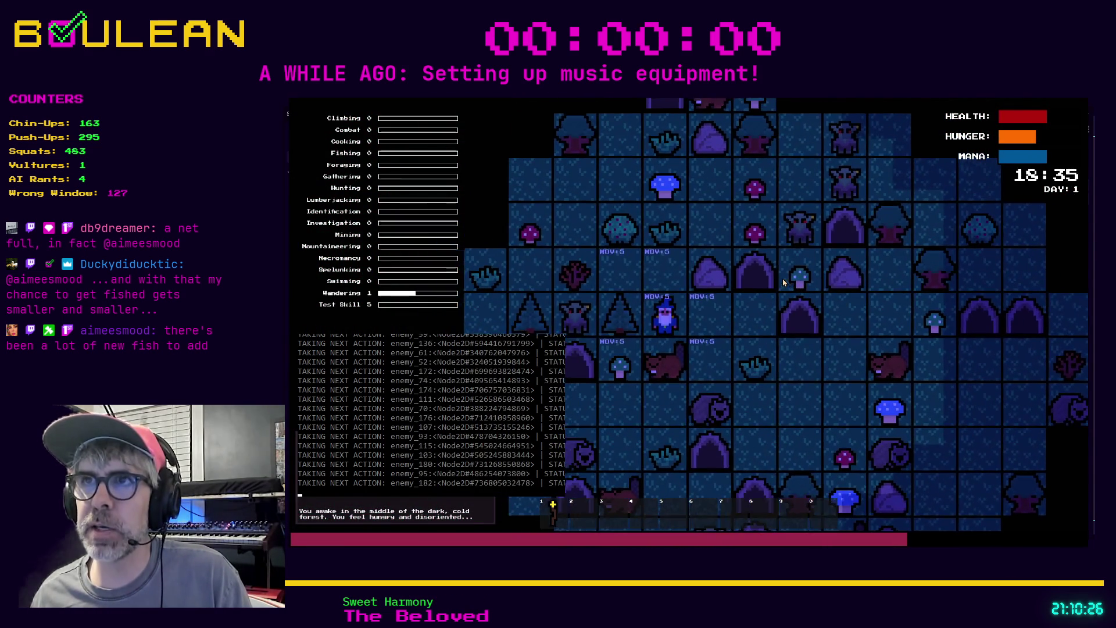
pyautogui.press('Up')
pyautogui.press('Up')
pyautogui.press('Left')
pyautogui.press('Left')
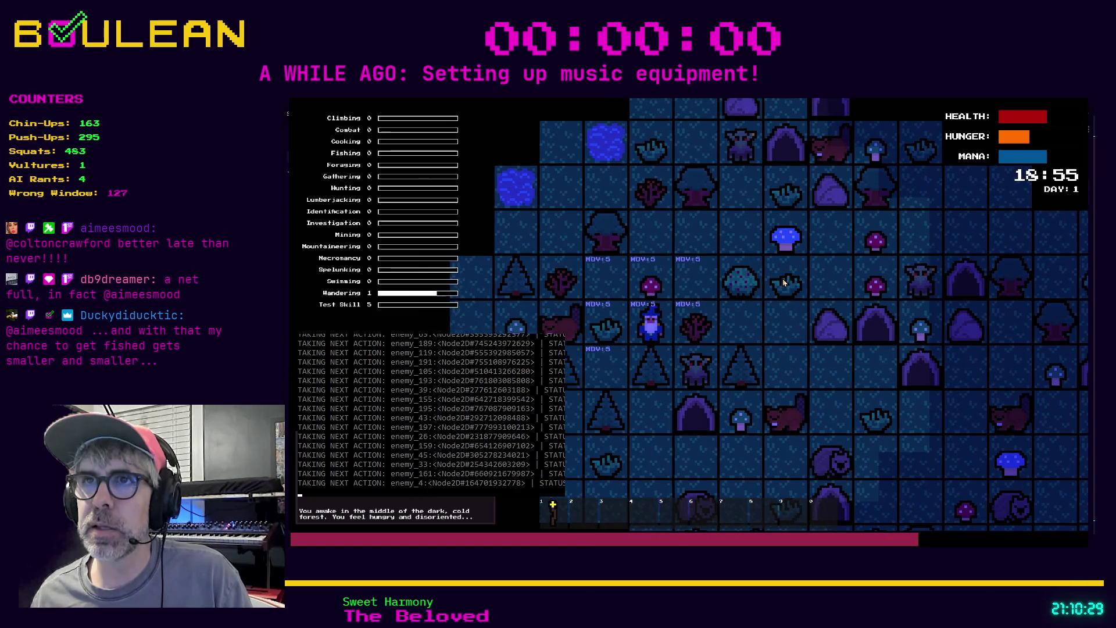
pyautogui.press('Up')
pyautogui.press('Up')
pyautogui.press('Left')
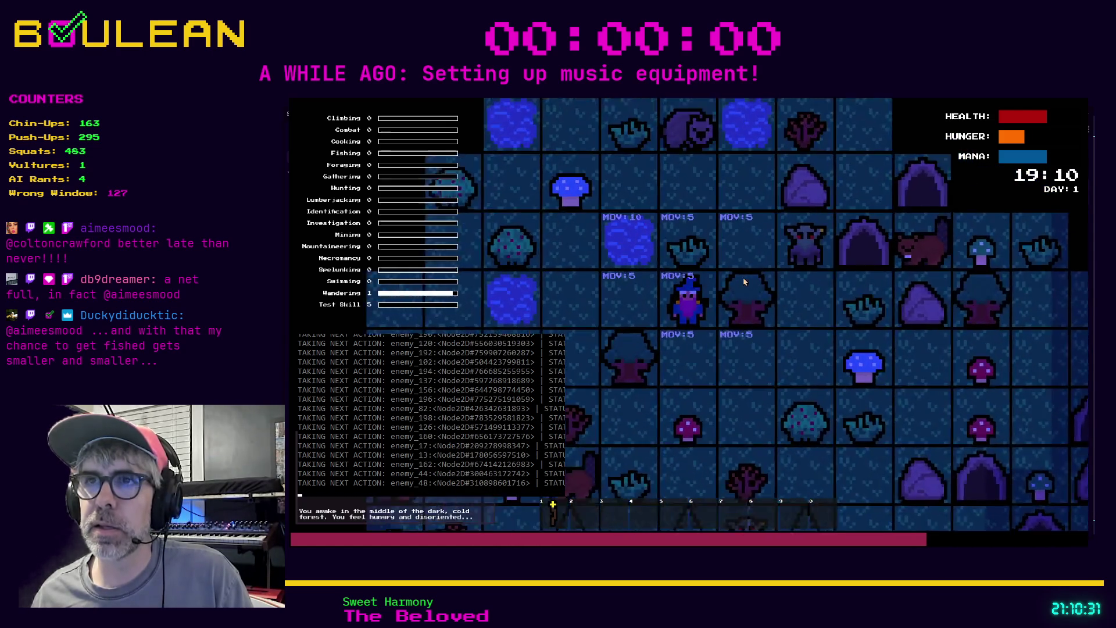
pyautogui.scroll(2, 743, 277)
pyautogui.press('Up')
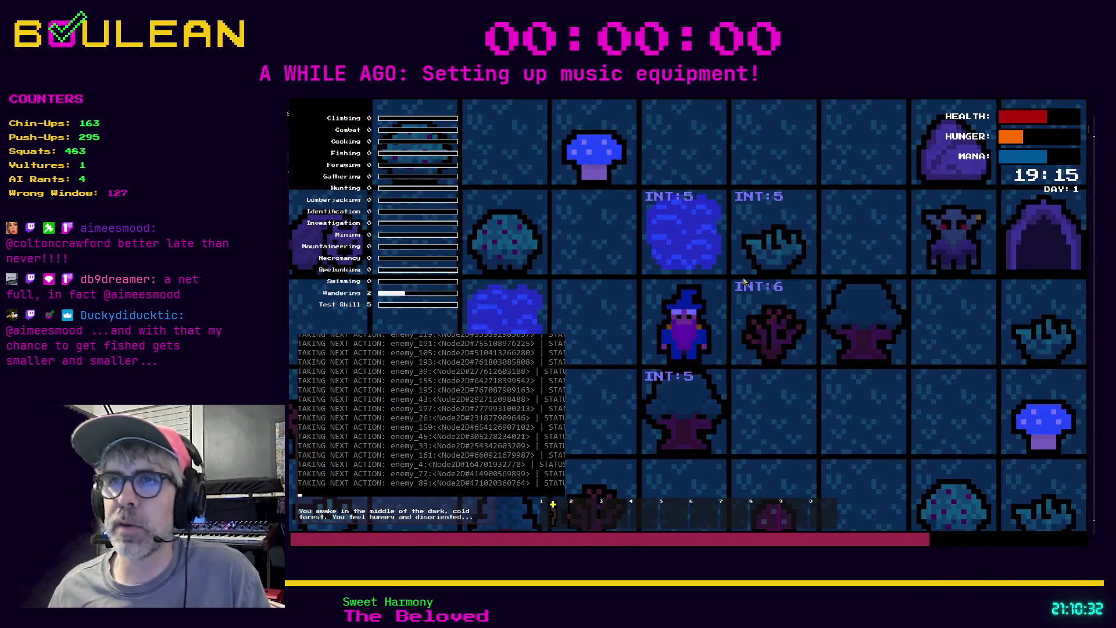
# Step: Fish repeatedly with the E key, catching goldfish and viewer-named fish, checking nearby tile interaction values
pyautogui.press('e')
pyautogui.press('e')
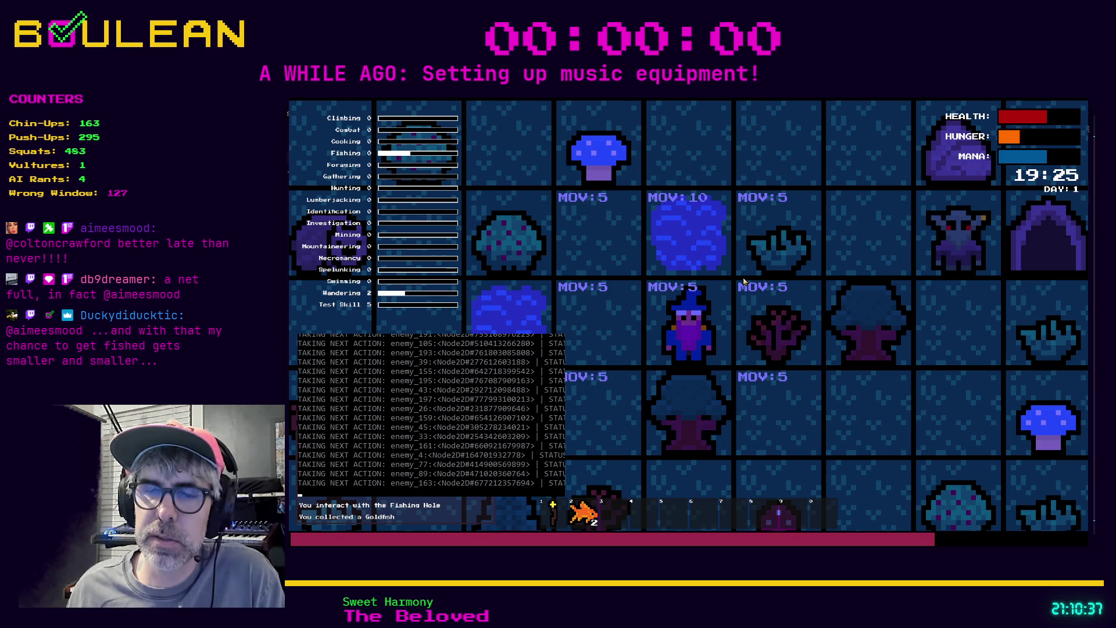
pyautogui.press('e')
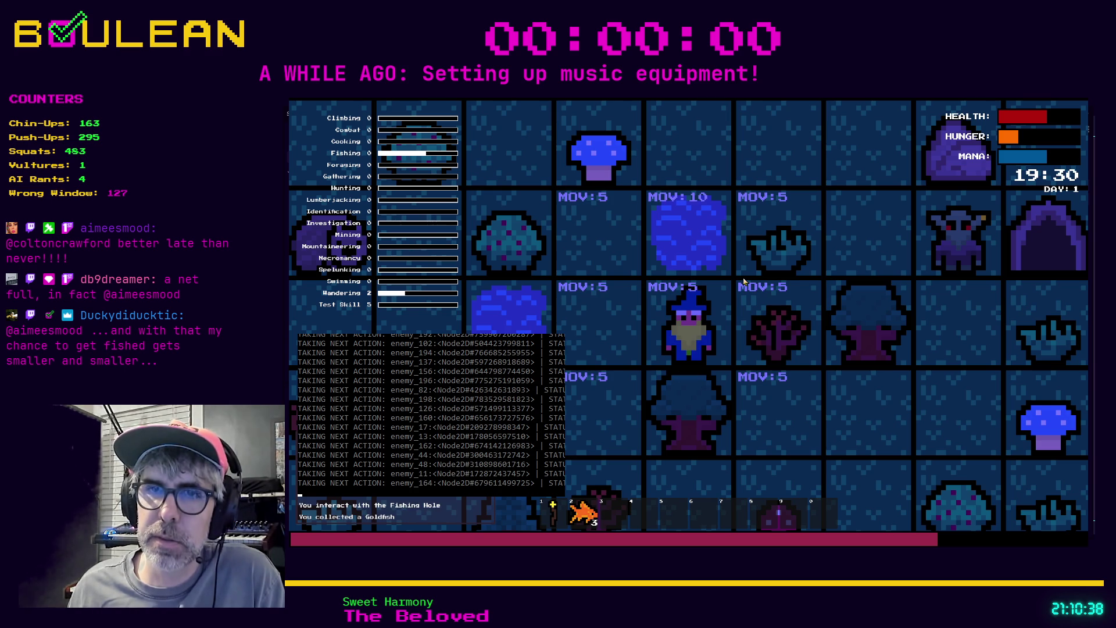
pyautogui.press('e')
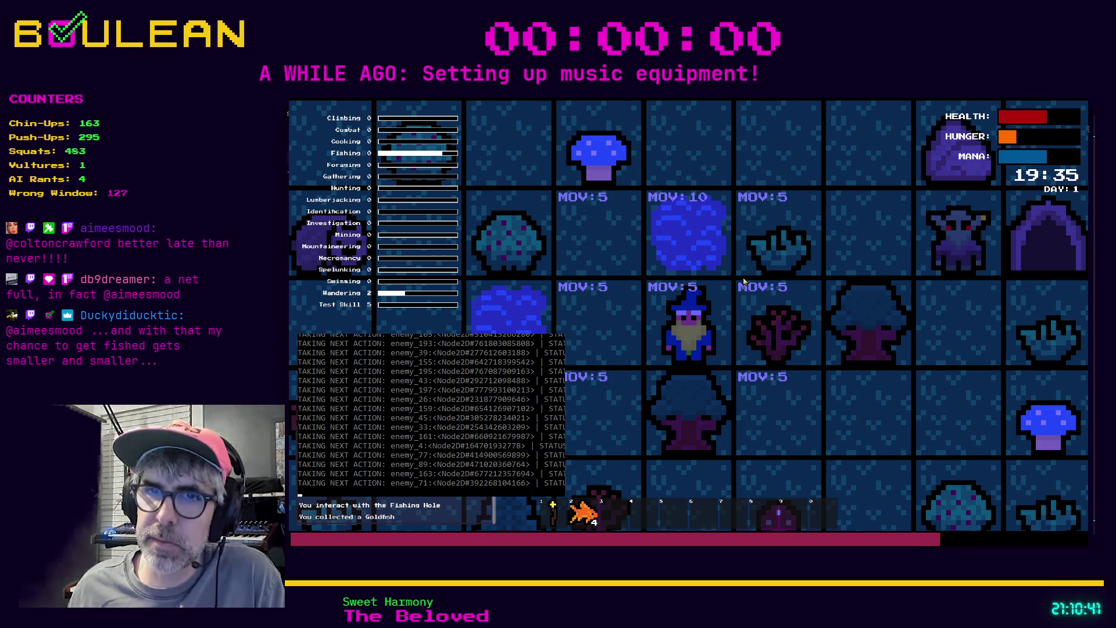
pyautogui.press('e')
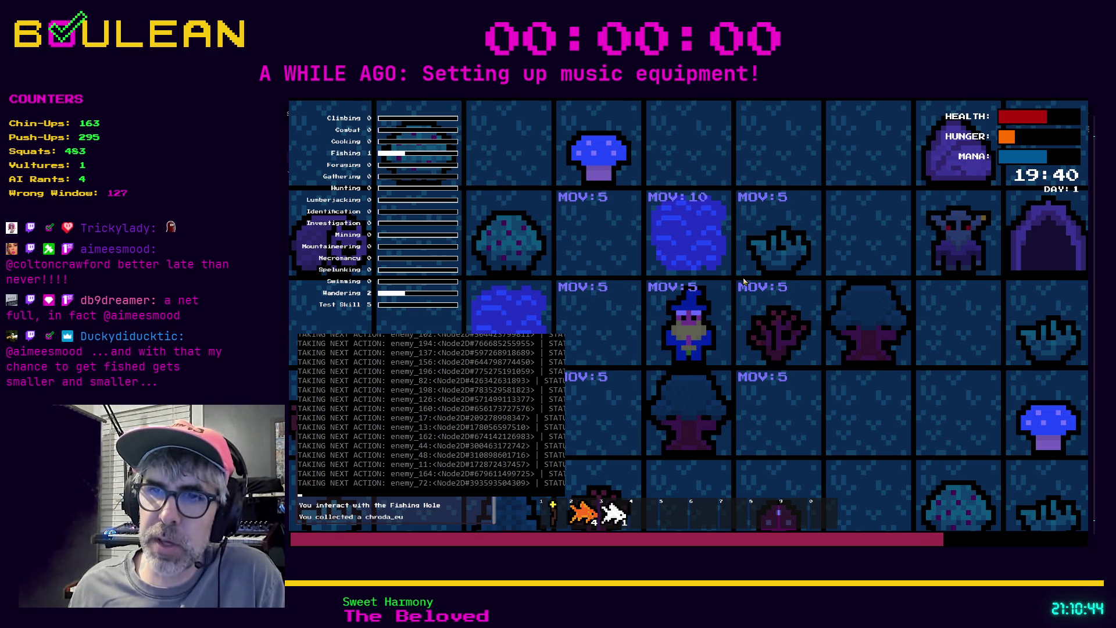
pyautogui.press('e')
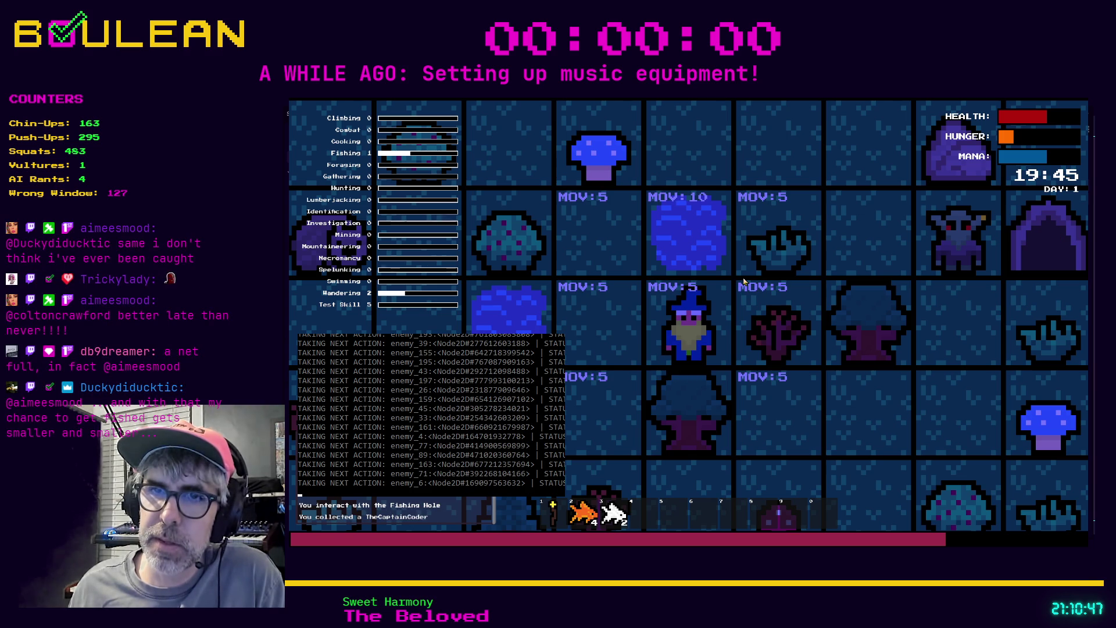
pyautogui.press('e')
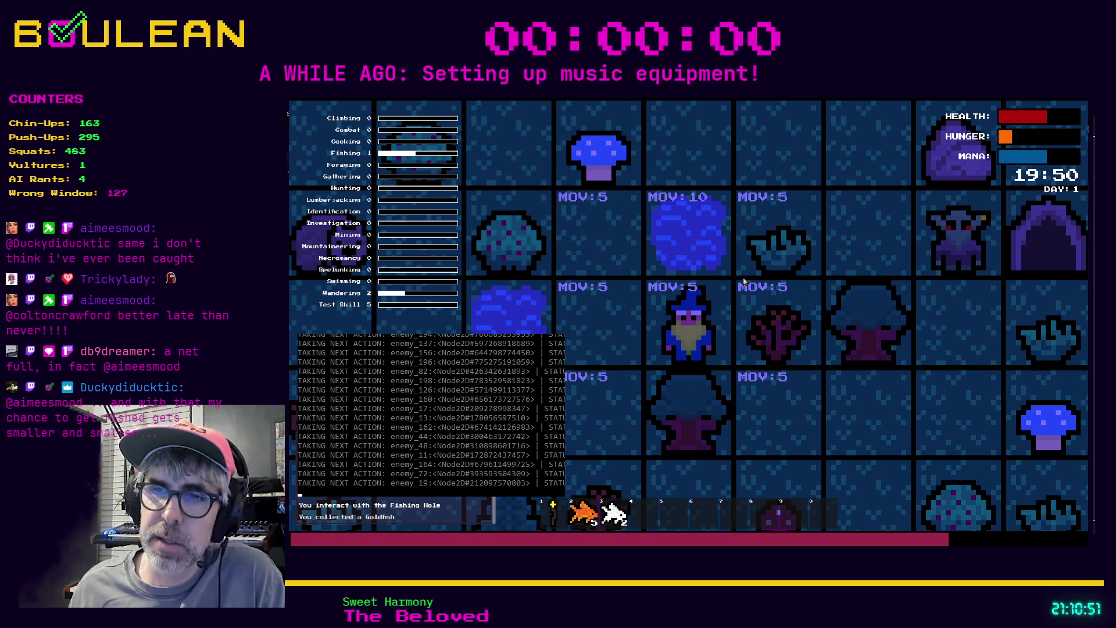
pyautogui.press('e')
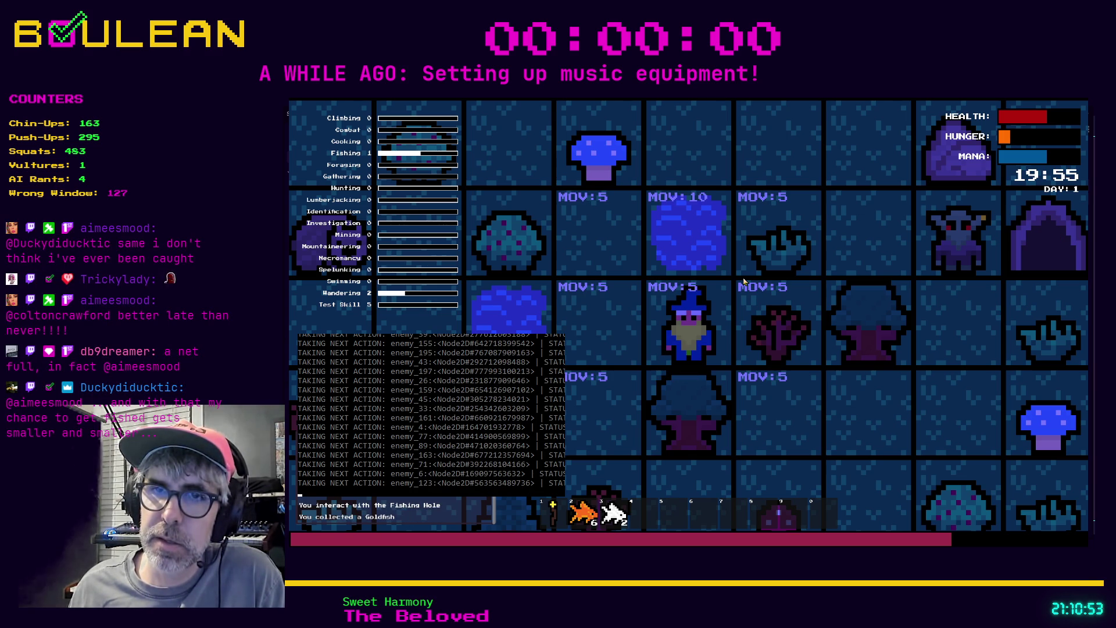
pyautogui.press('e')
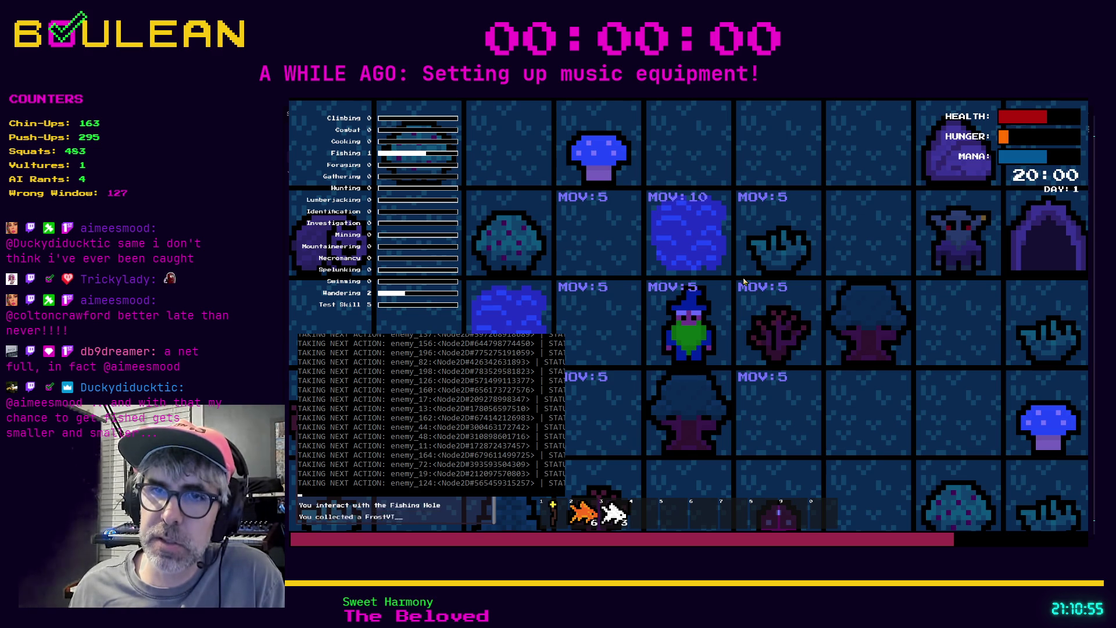
pyautogui.press('e')
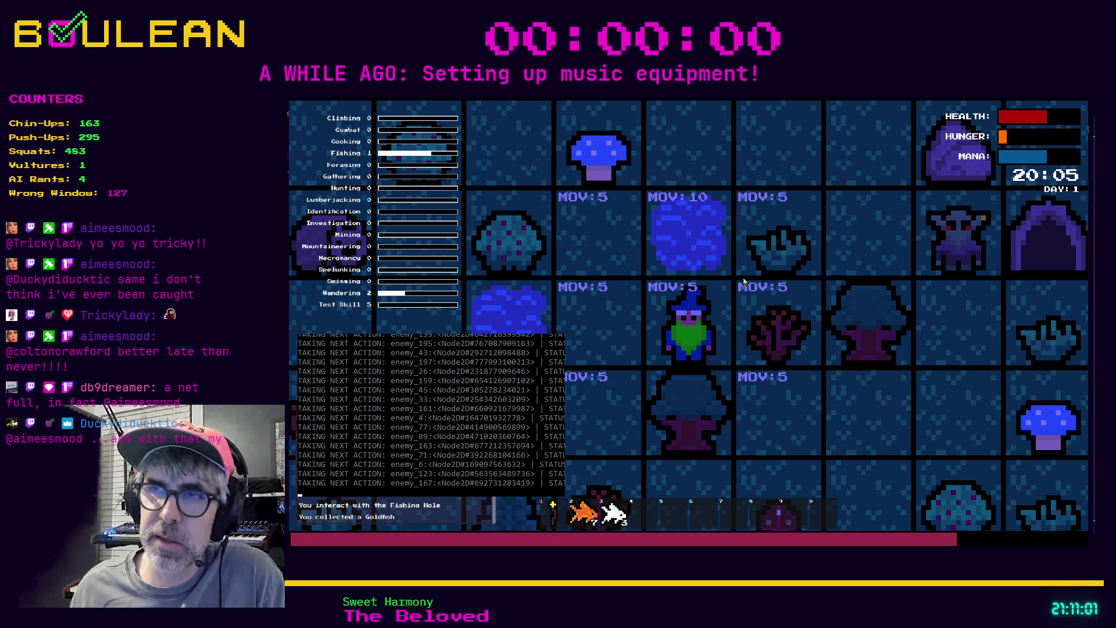
pyautogui.press('shift')
pyautogui.press('e')
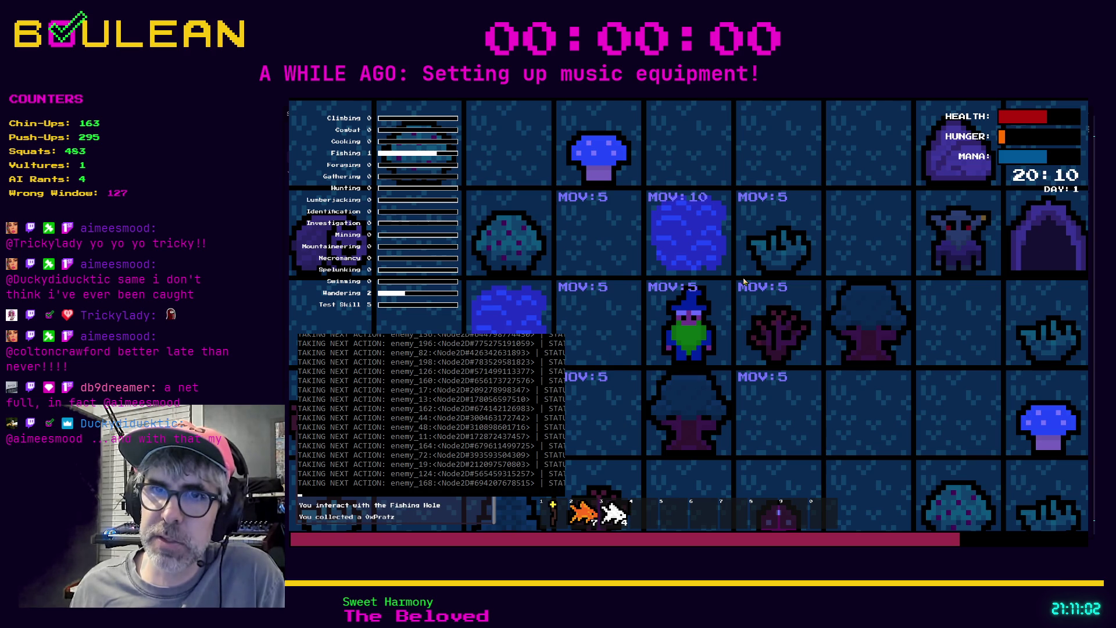